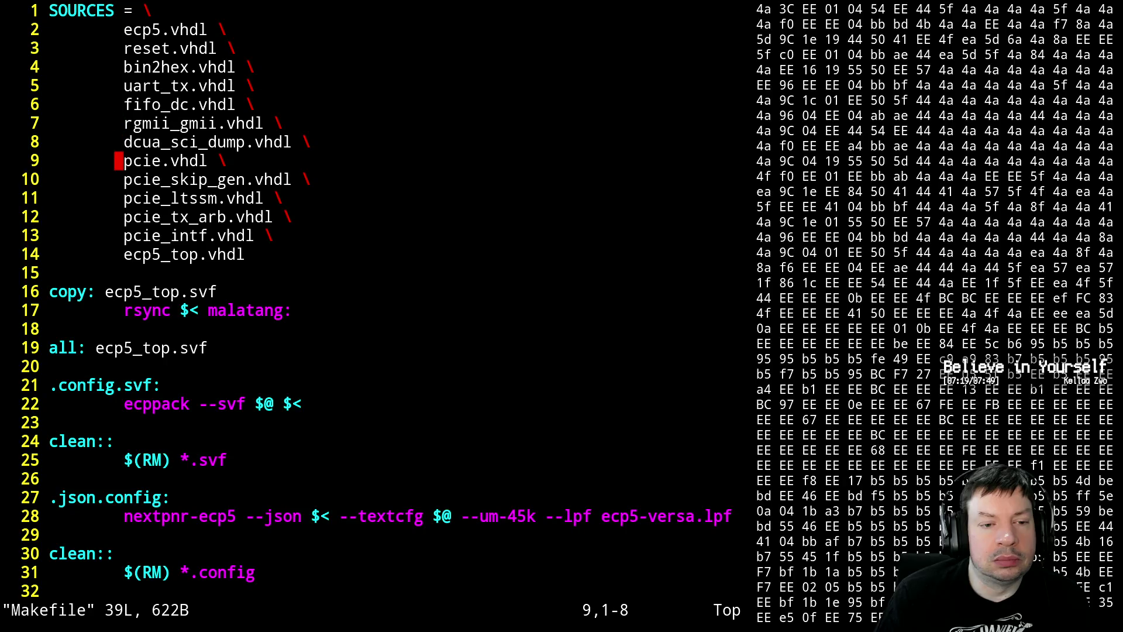
- Add 'delay.vhdl \' to the Makefile sources ahead of reset.vhdl and save the Makefile
key(Up)
key(Up)
key(Up)
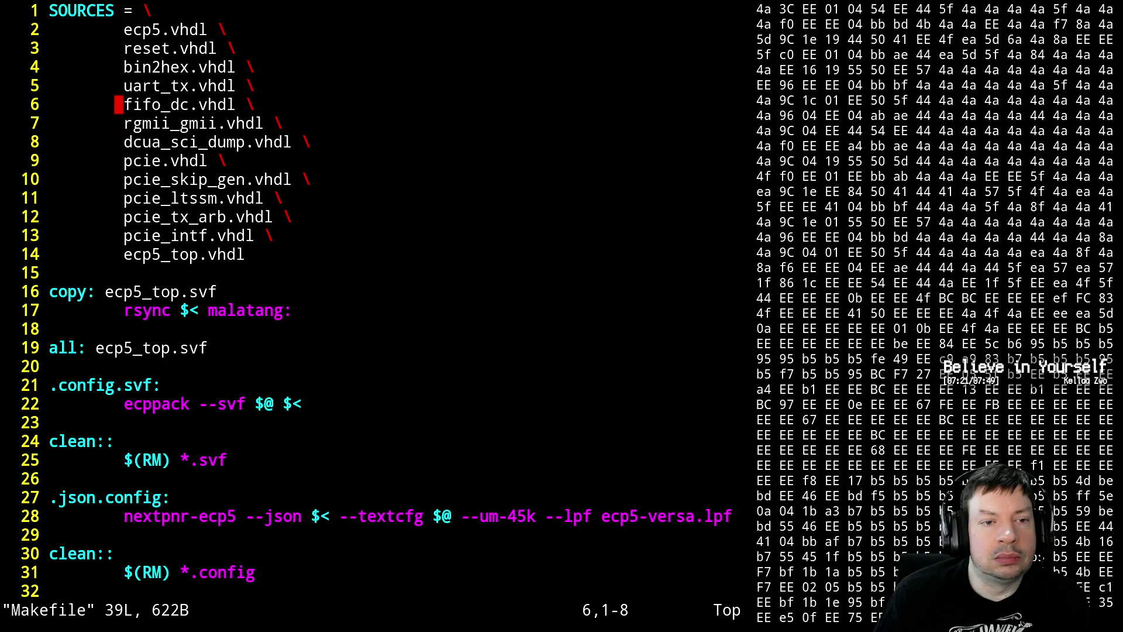
key(Up)
key(Up)
key(Up)
text(ode)
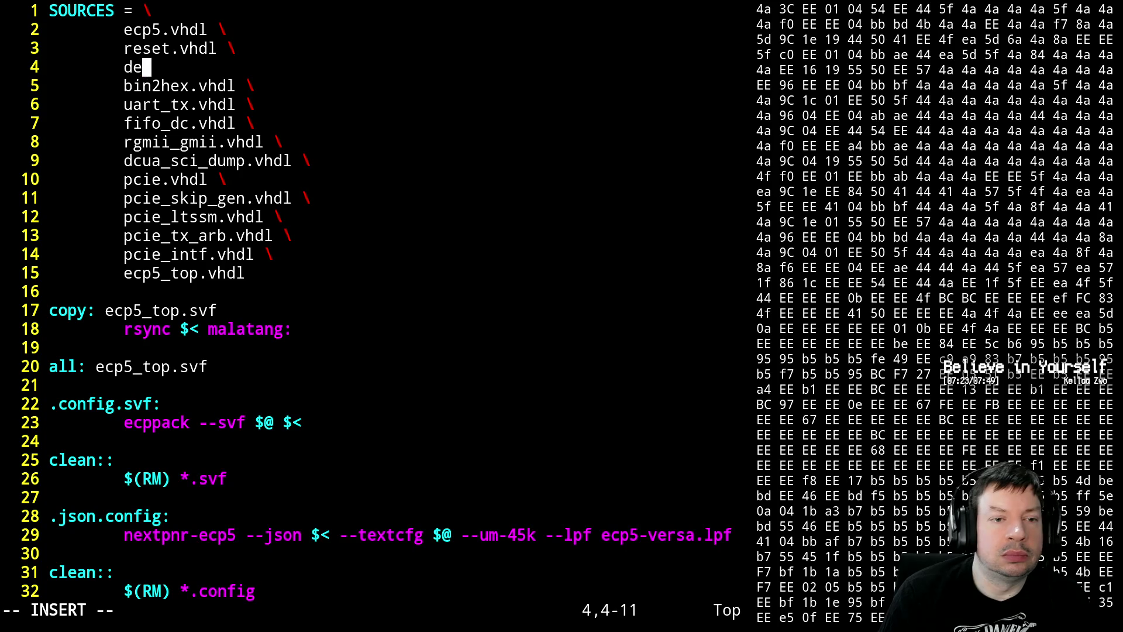
text(lay.vh)
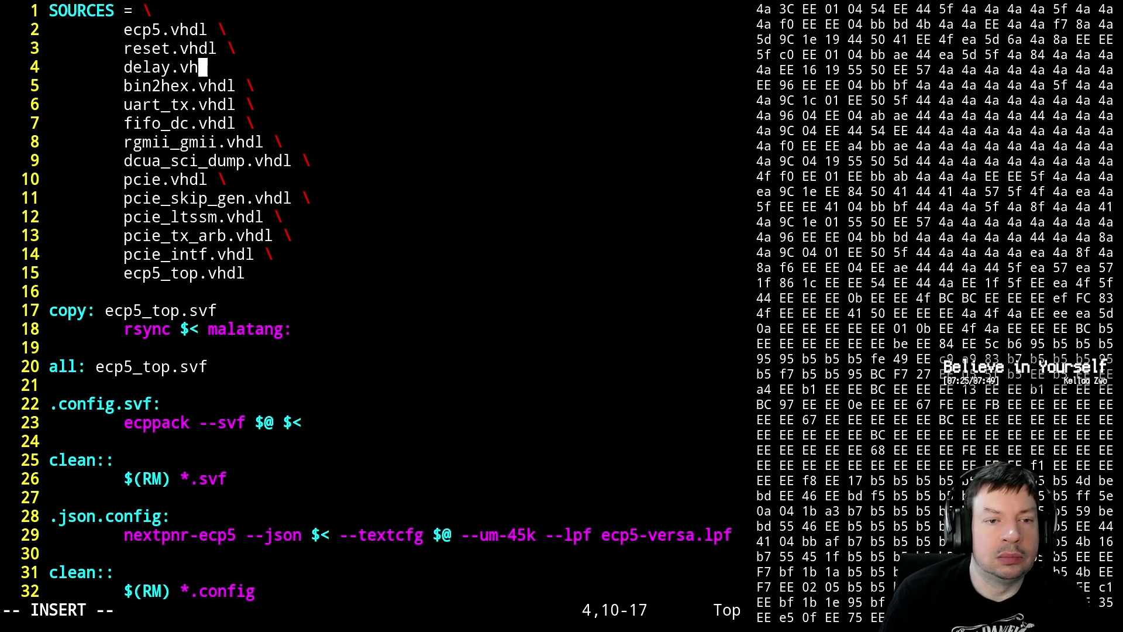
text(dl \)
key(Escape)
key(Up)
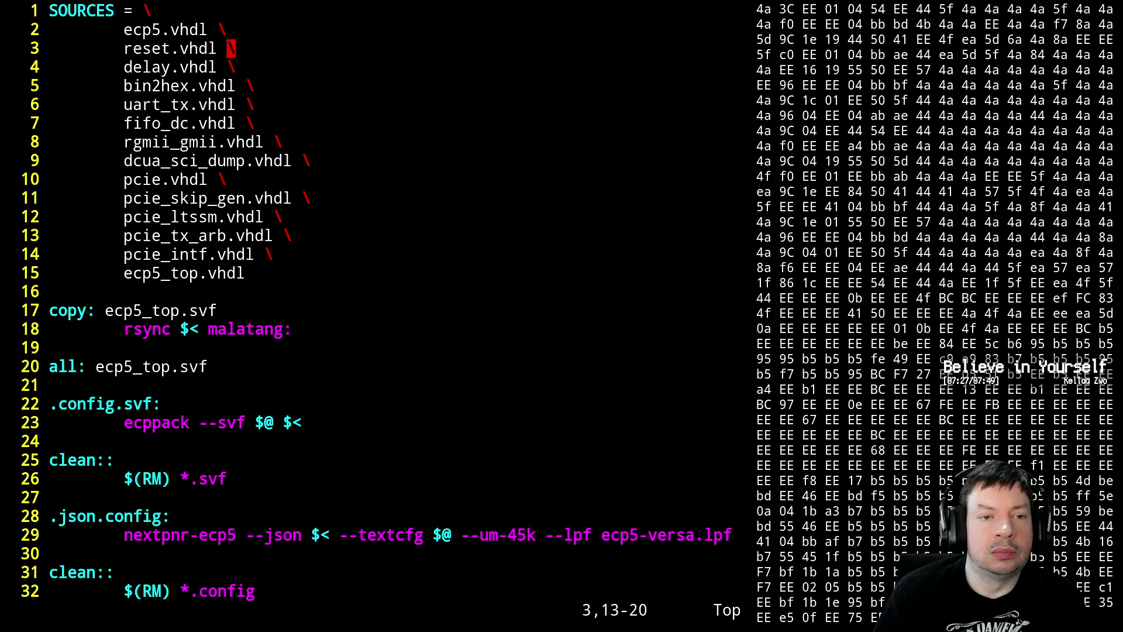
key(d)
key(d)
key(p)
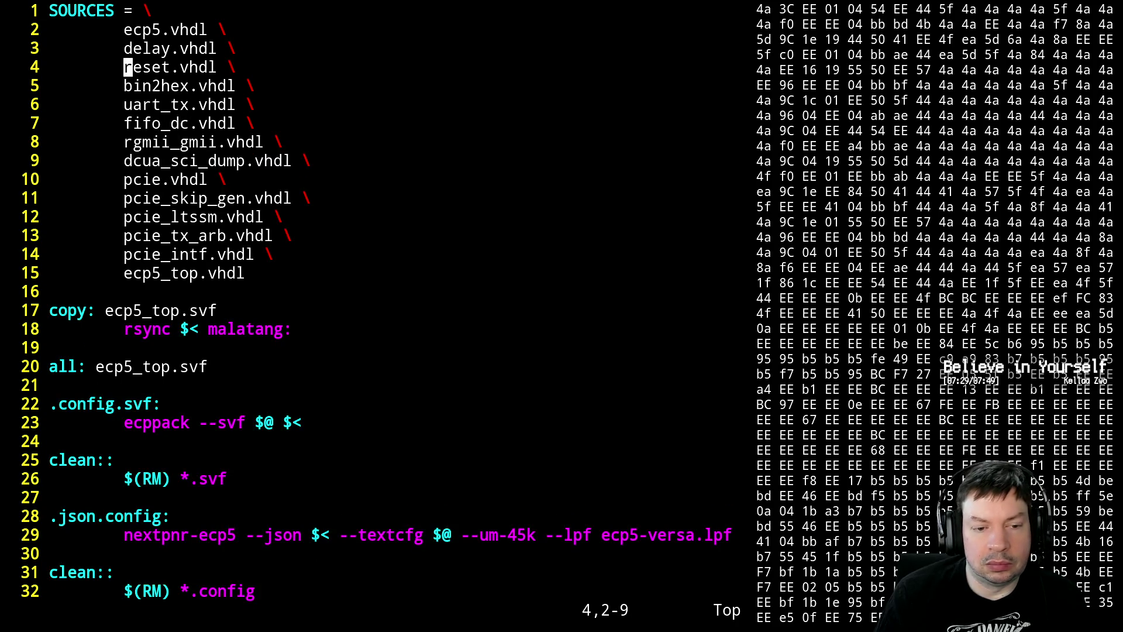
text(:wq)
key(Return)
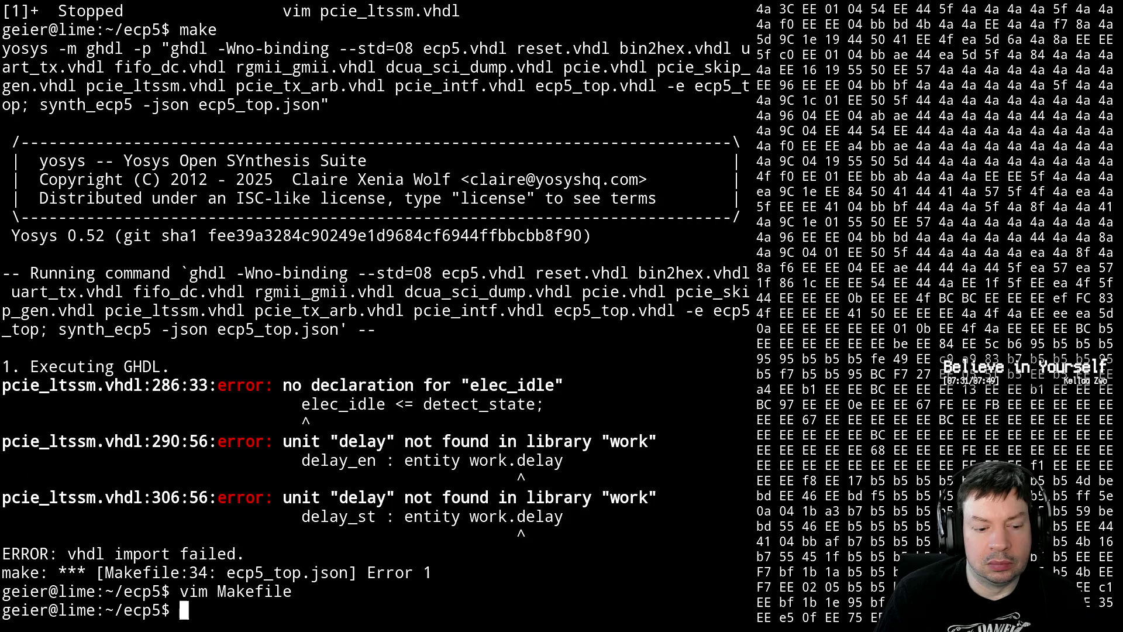
- Rerun make, then recall the earlier editor command from shell history
key(Up)
key(Up)
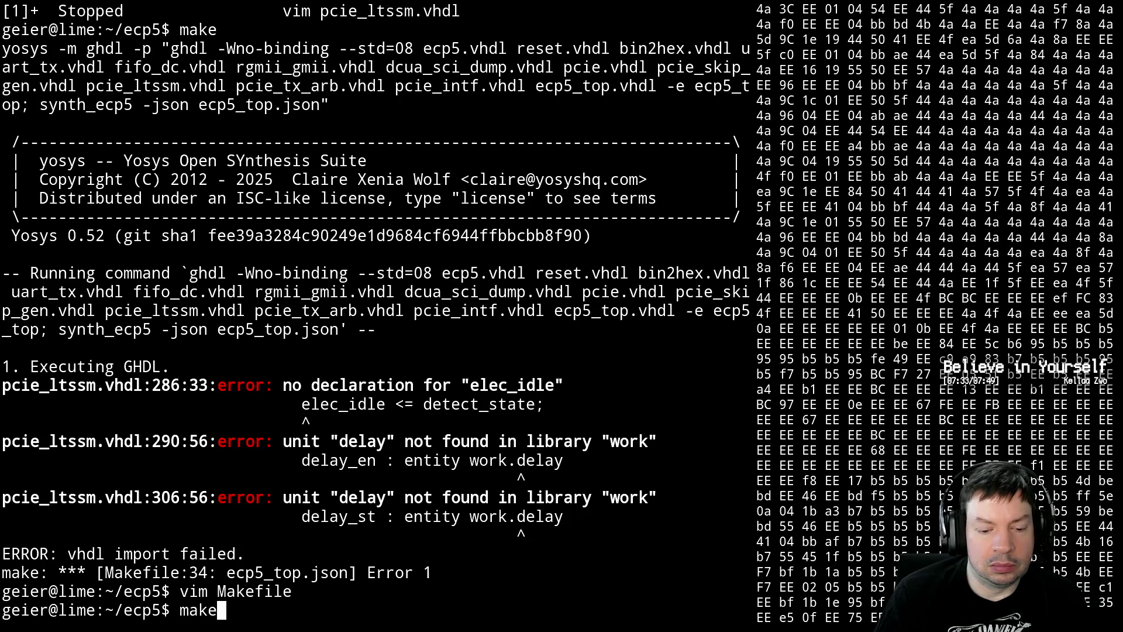
key(Return)
key(Up)
key(Up)
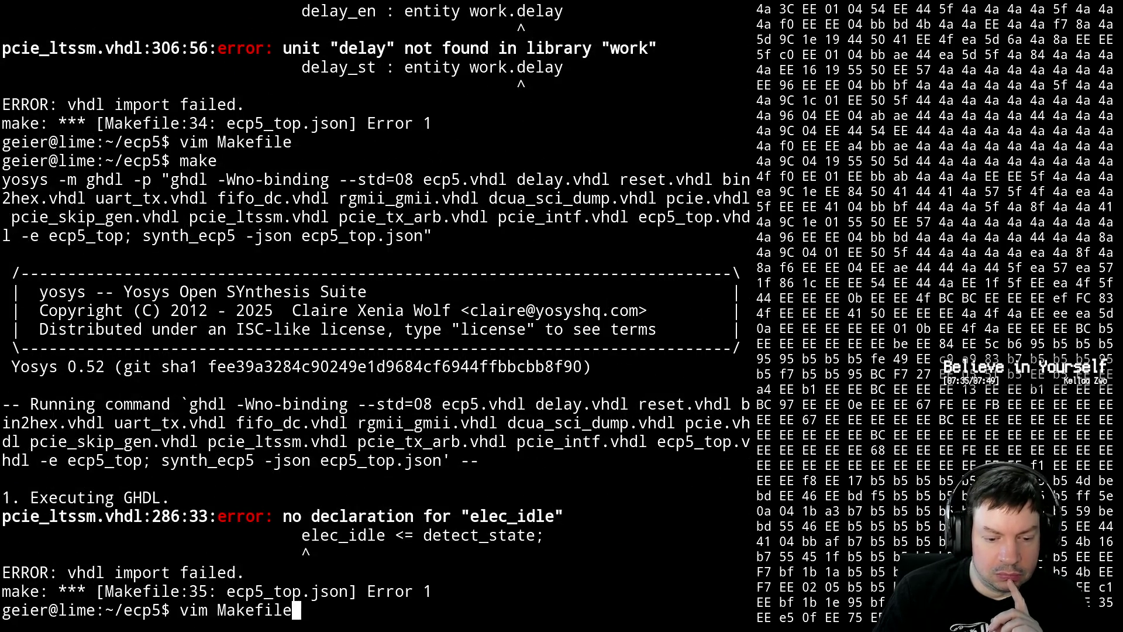
key(Down)
key(Up)
key(Up)
- Declare 'elec_idle : out std_logic;' in pcie_ltssm's presence-detect ports and save the file
key(Return)
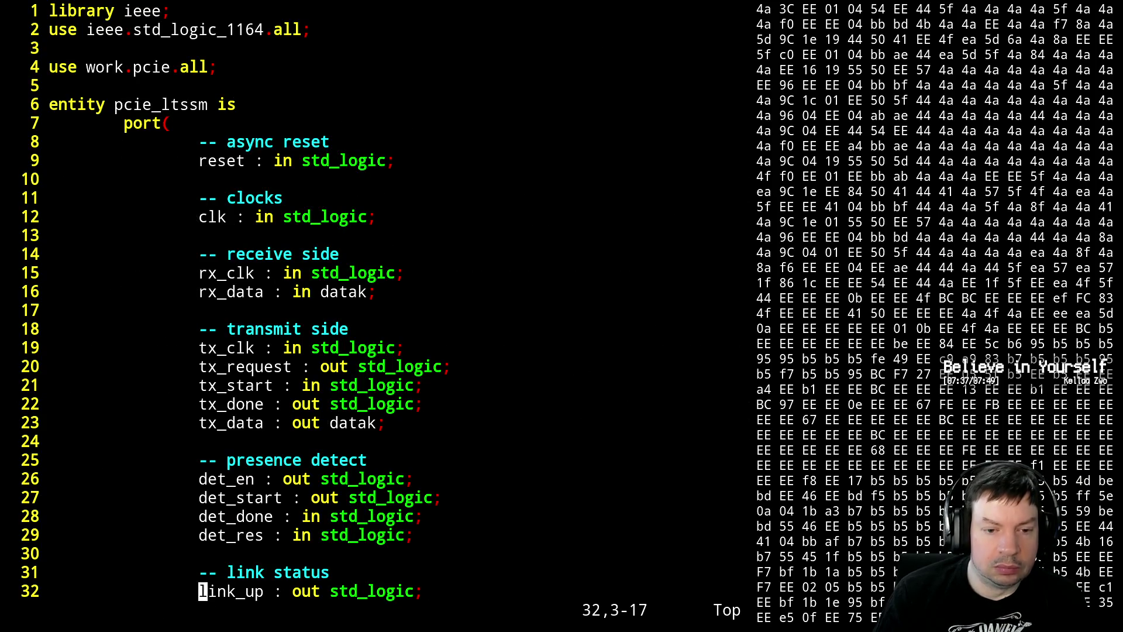
key(Up)
key(Up)
key(Up)
key(Up)
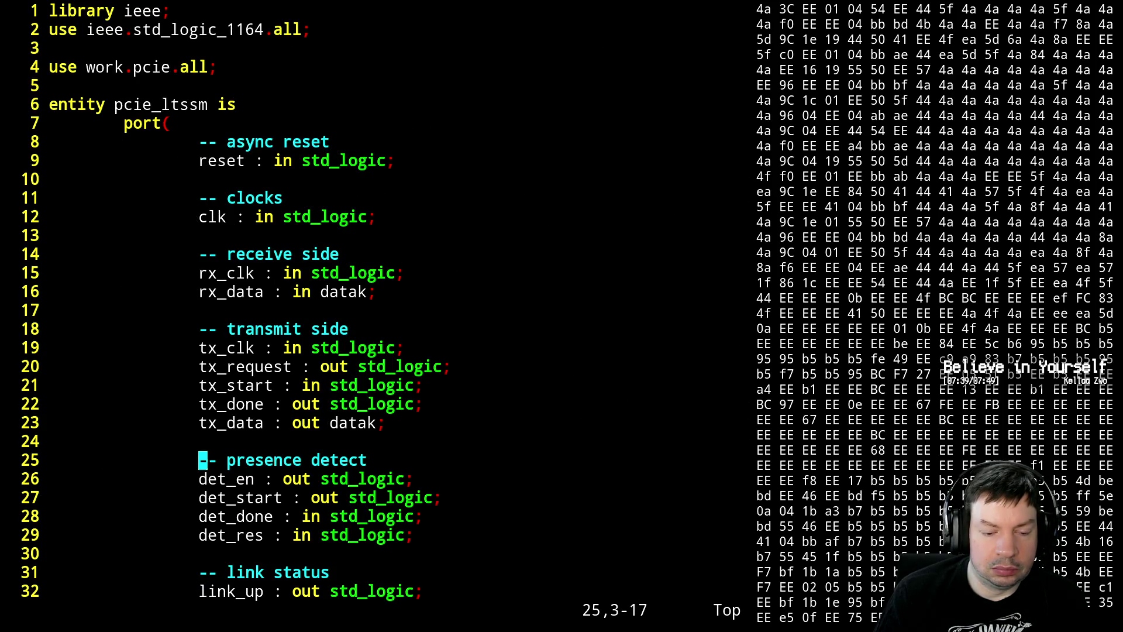
text(oele)
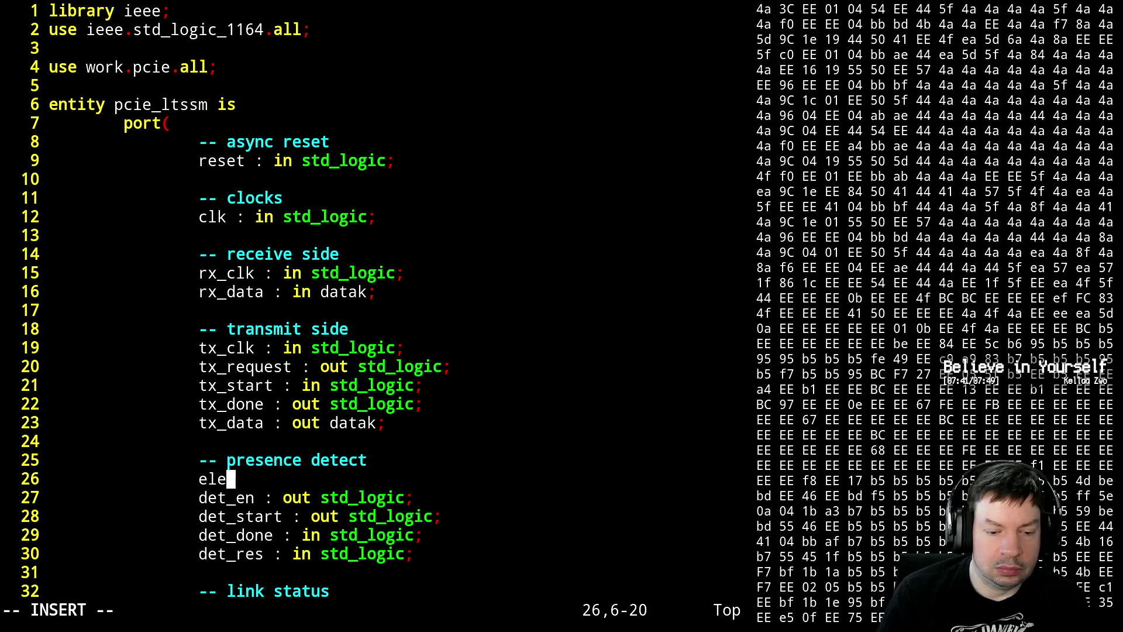
text(c_idle )
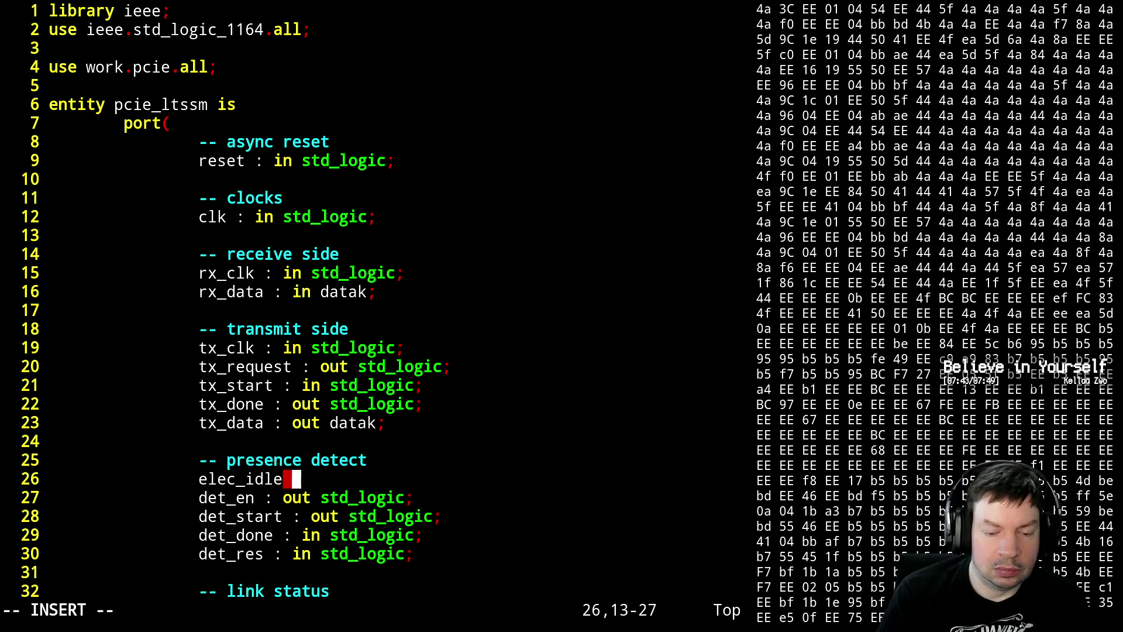
text(: in)
key(BackSpace)
key(BackSpace)
key(BackSpace)
text(ou)
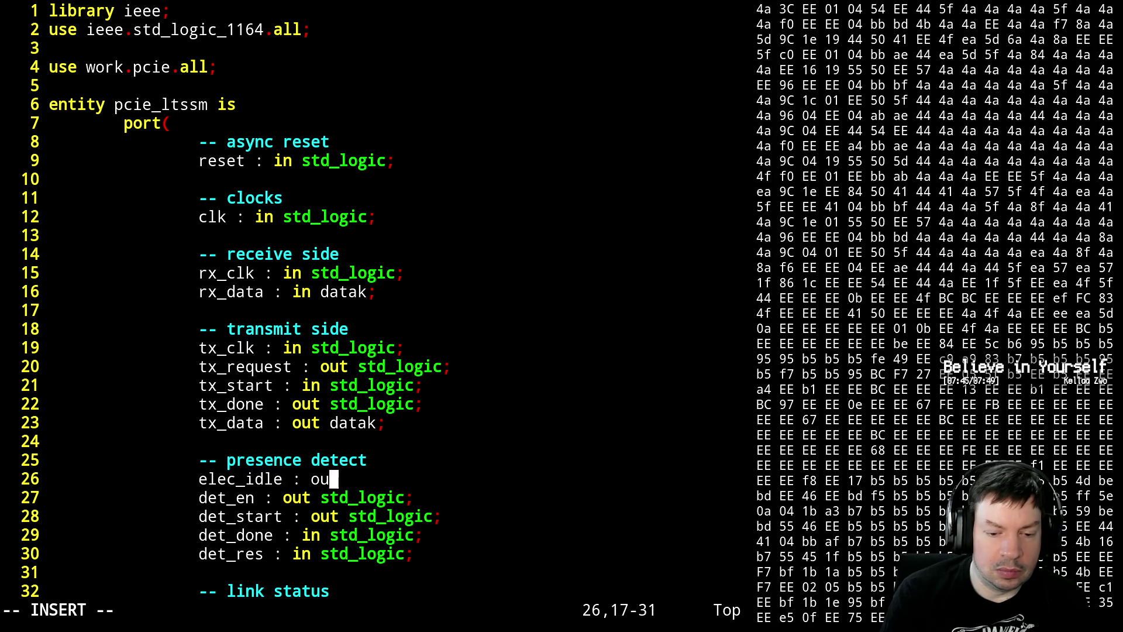
text(t std_logi)
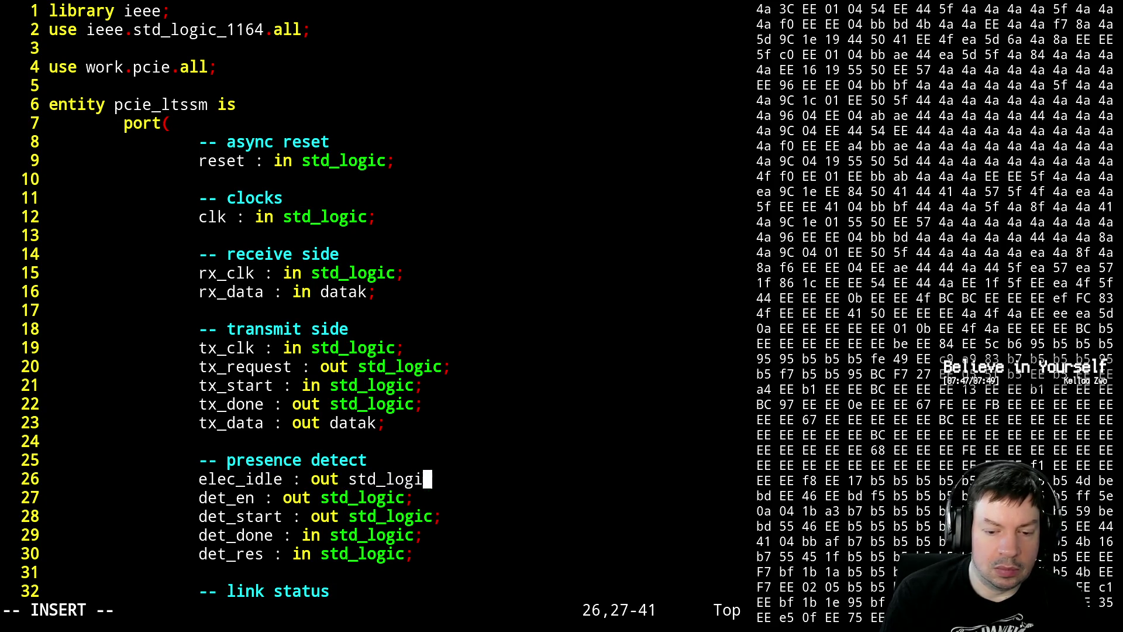
text(c;)
key(Escape)
text(:wq)
key(Return)
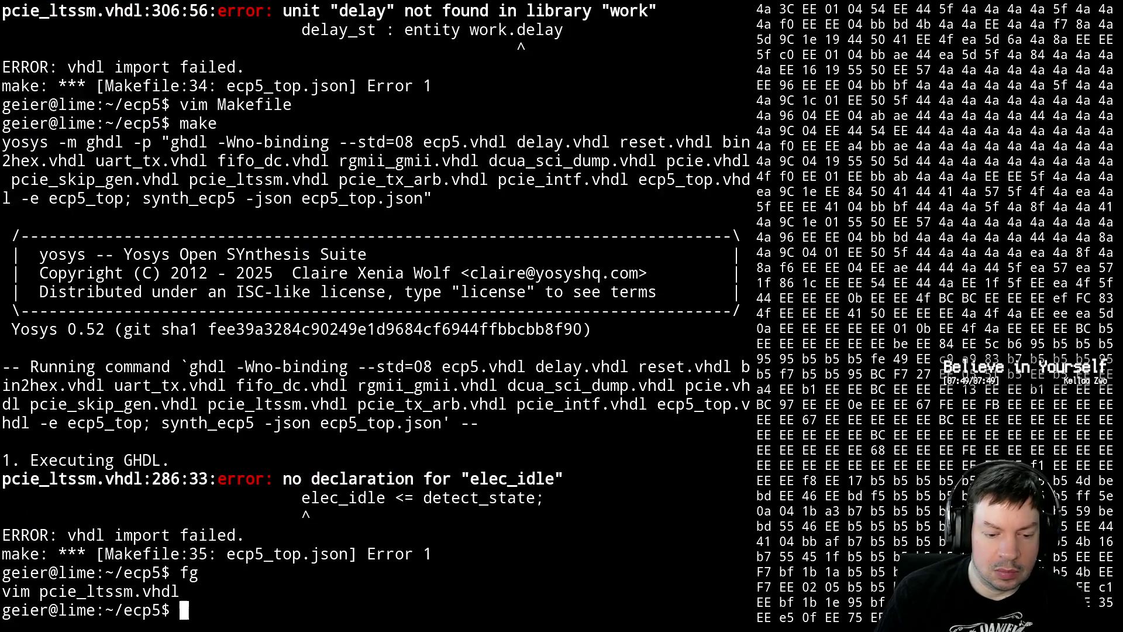
- Start editing pcie_intf.vhdl from the shell using Tab completion
key(Up)
key(Up)
key(Up)
key(ctrl+c)
text(vi)
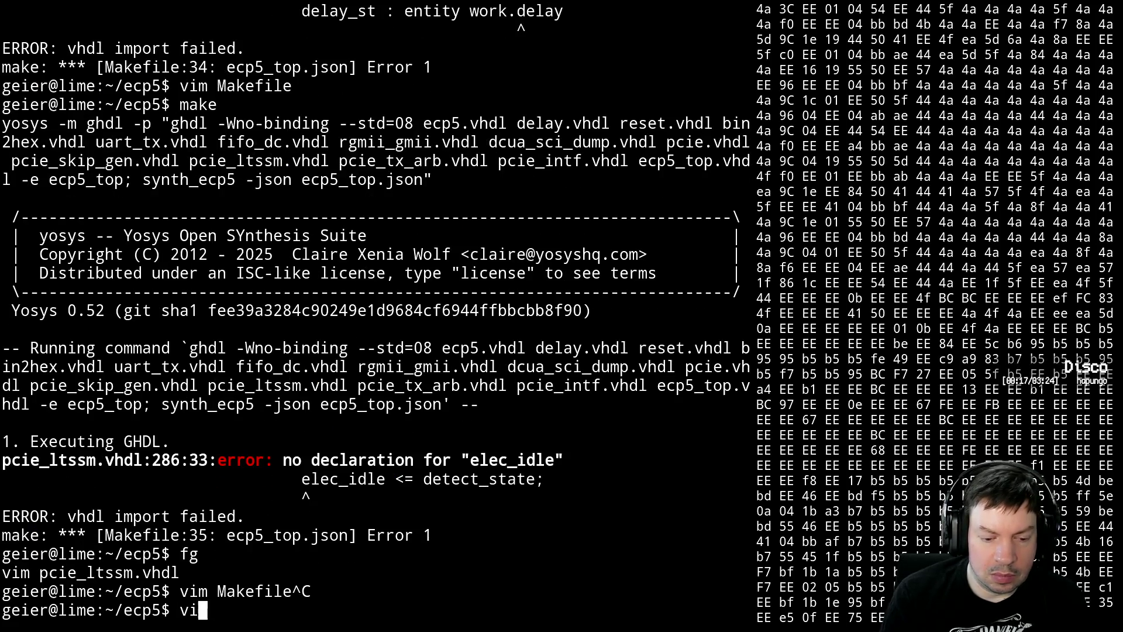
text(m pcie_)
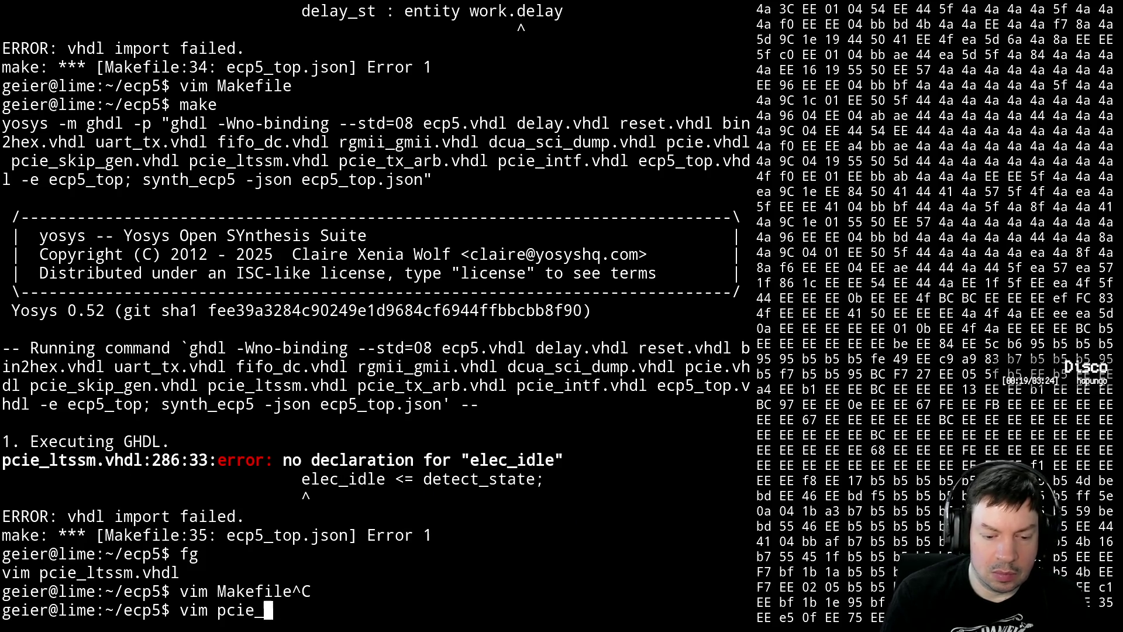
text(i)
key(Tab)
key(Return)
- Declare 'signal elec_idle : std_logic_ch;' below rx_lsm_sync in pcie_intf.vhdl
key(ctrl+f)
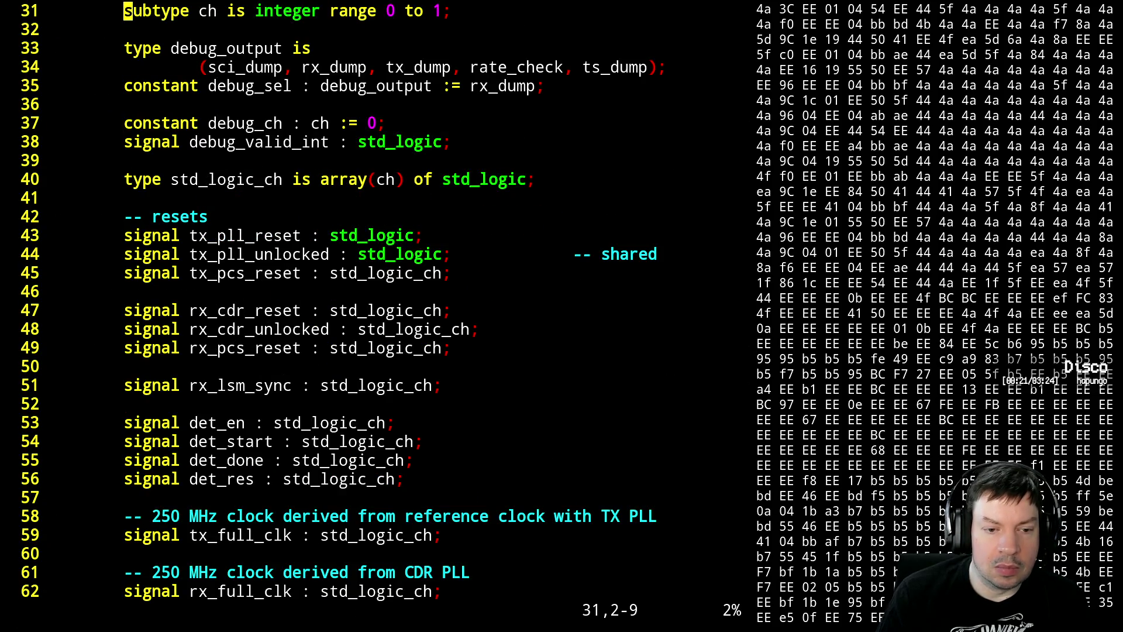
key(j)
key(j)
key(j)
key(j)
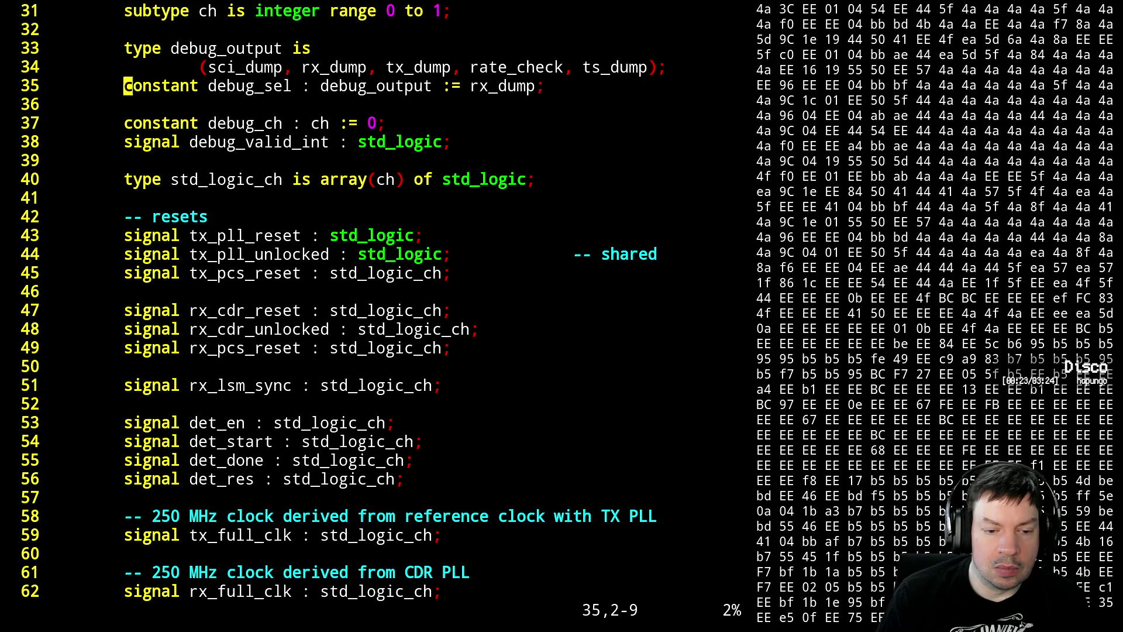
key(j)
key(j)
key(j)
key(j)
key(j)
key(j)
key(j)
key(o)
key(Tab)
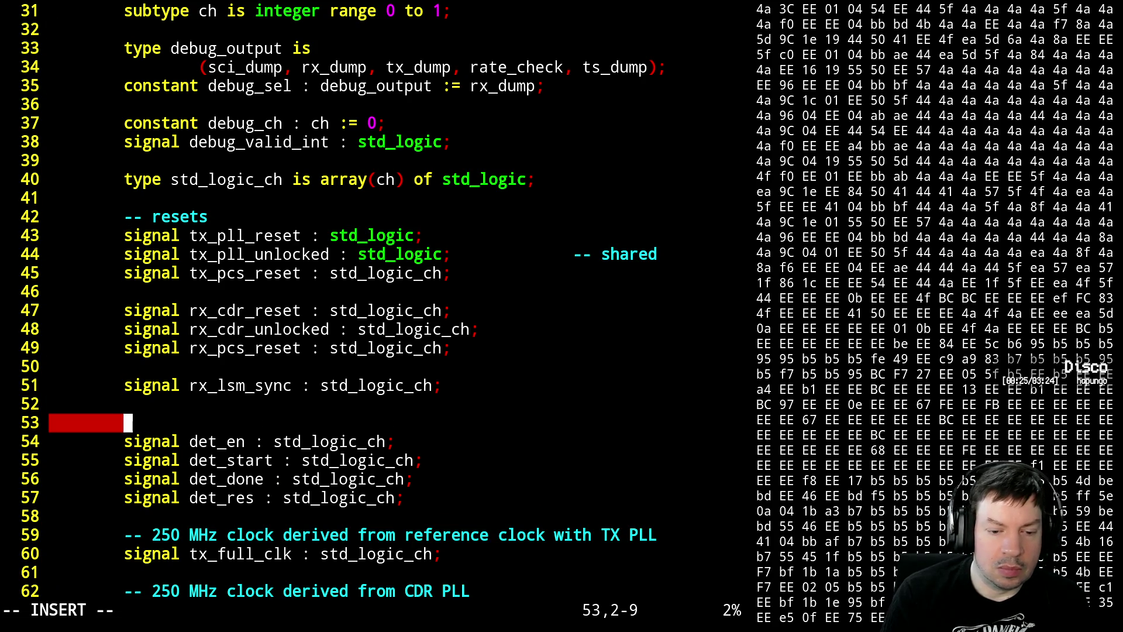
text(signal ele)
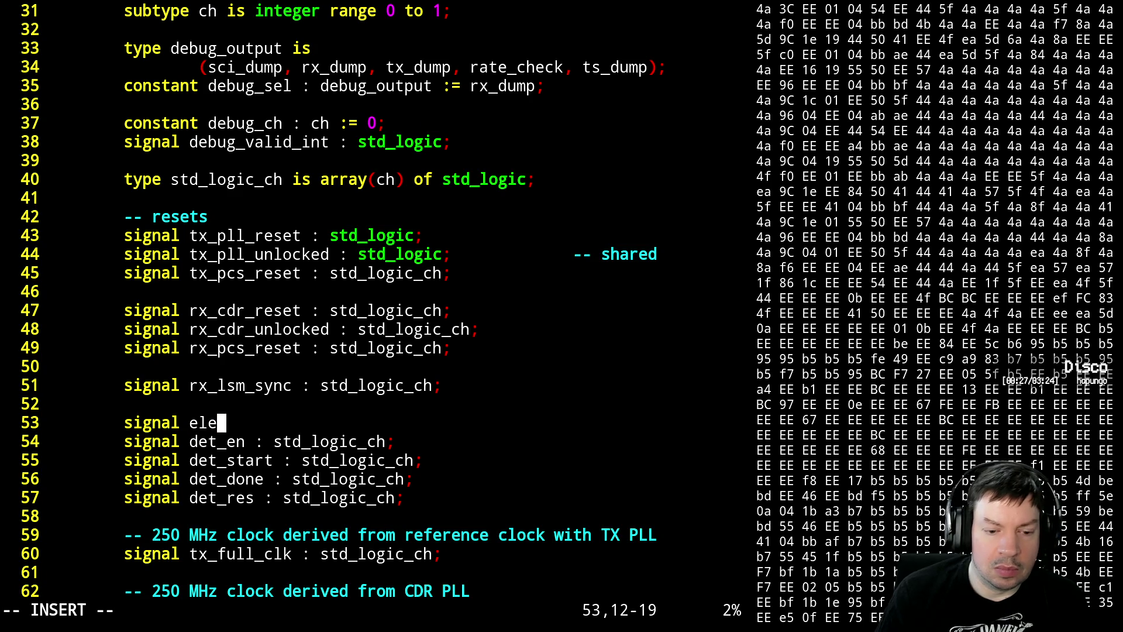
text(c_idle : s)
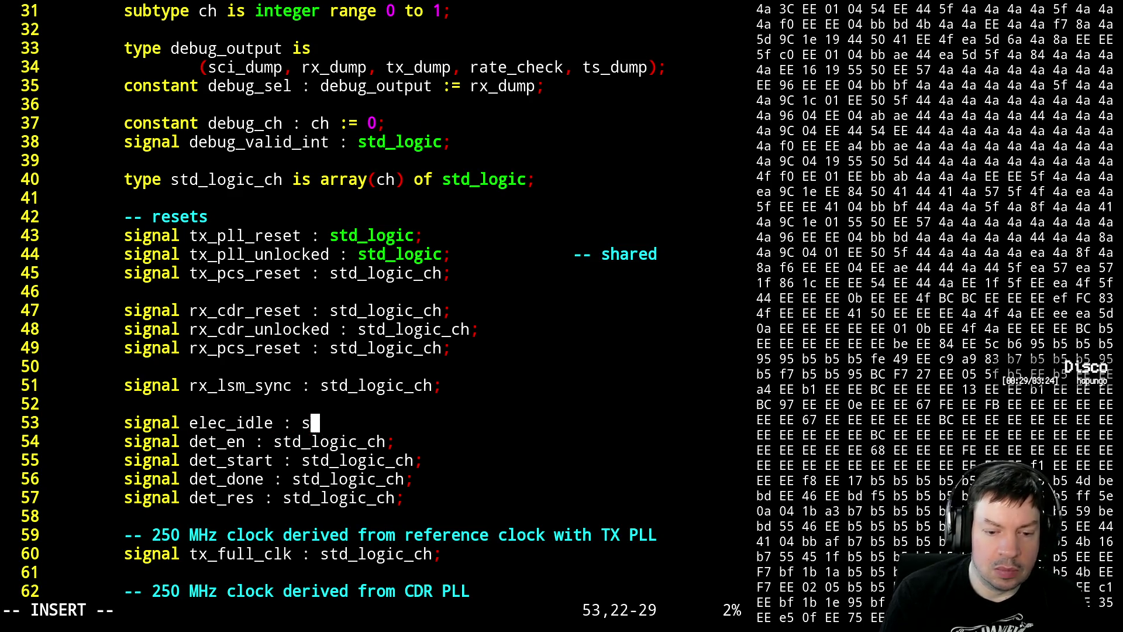
text(td_logic_)
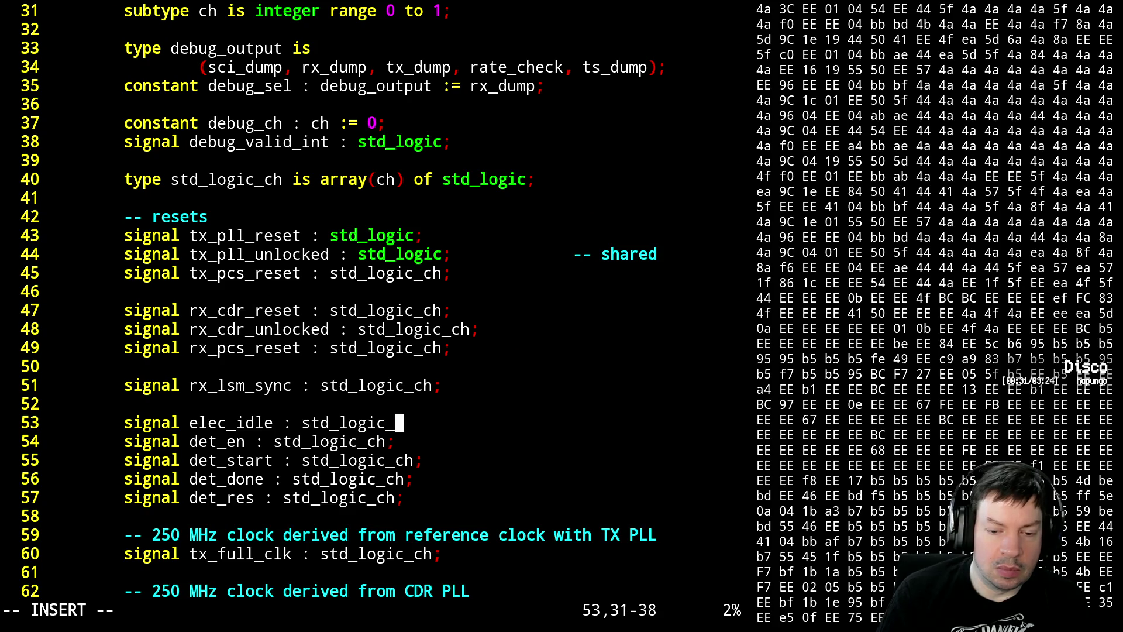
text(c)
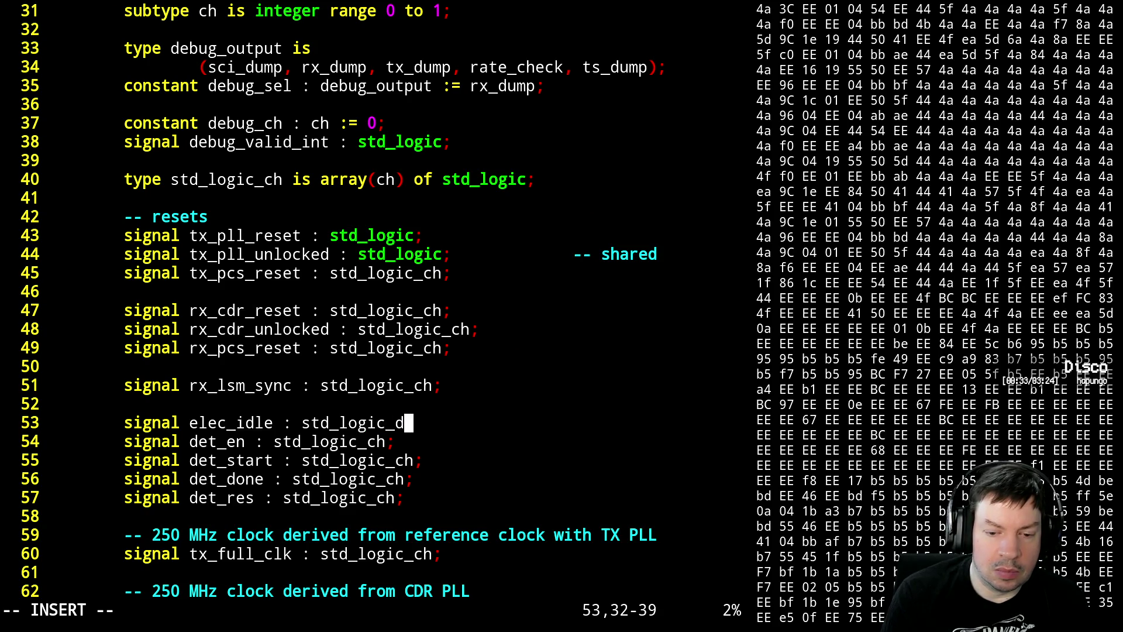
key(BackSpace)
text(ch;)
key(Escape)
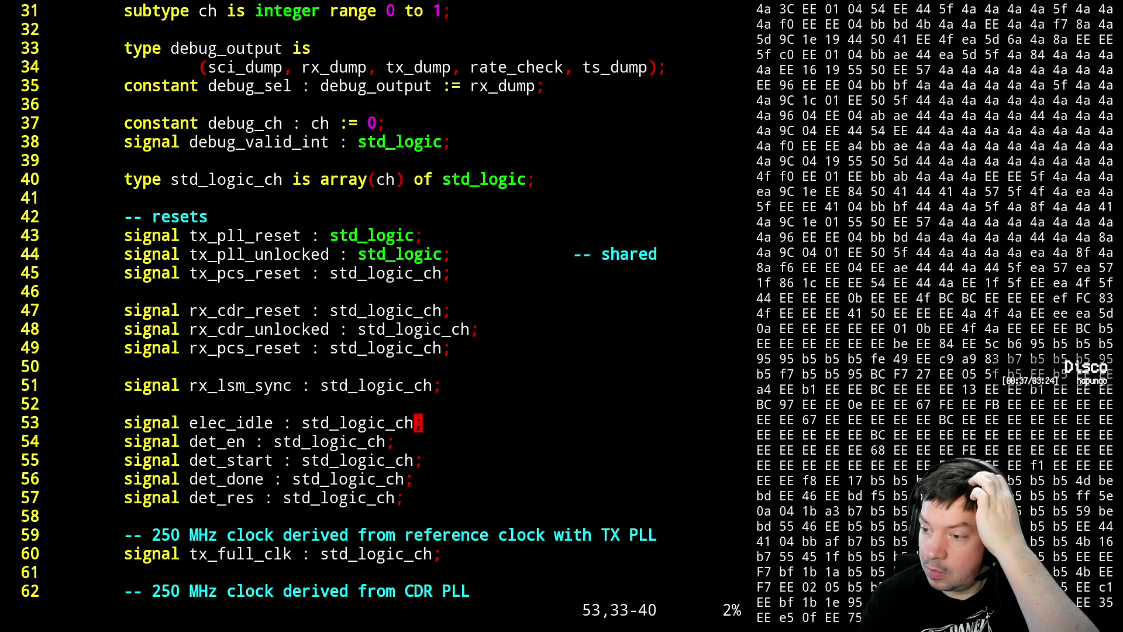
key(ctrl+f)
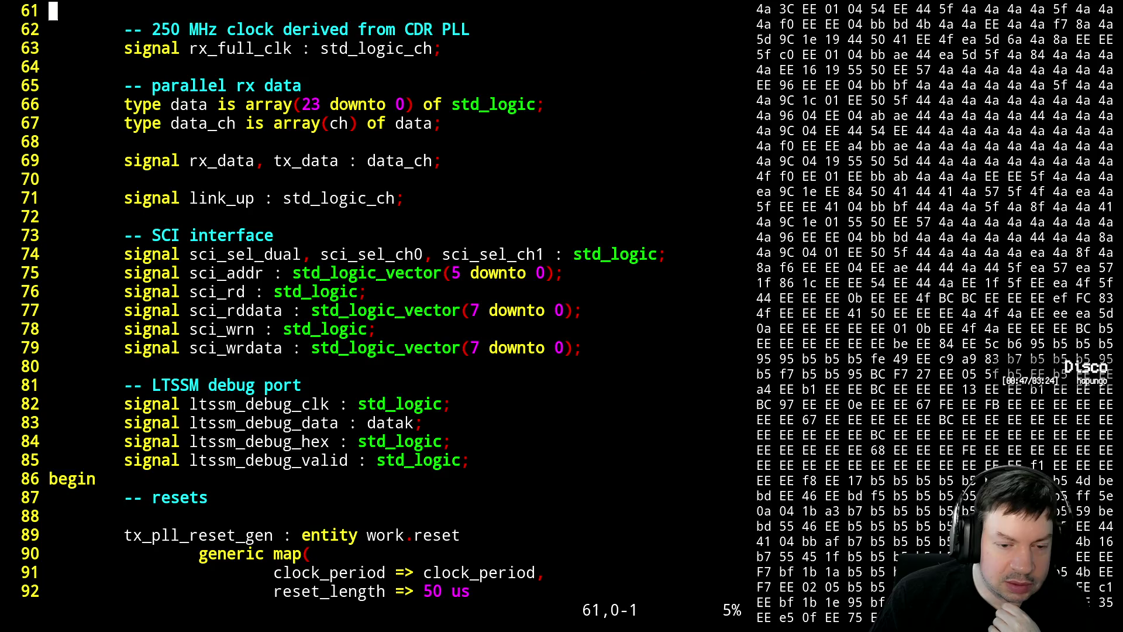
- Map the ltssm instance port as 'elec_idle => elec_idle(c),' under the presence-detect comment
key(ctrl+f)
key(ctrl+f)
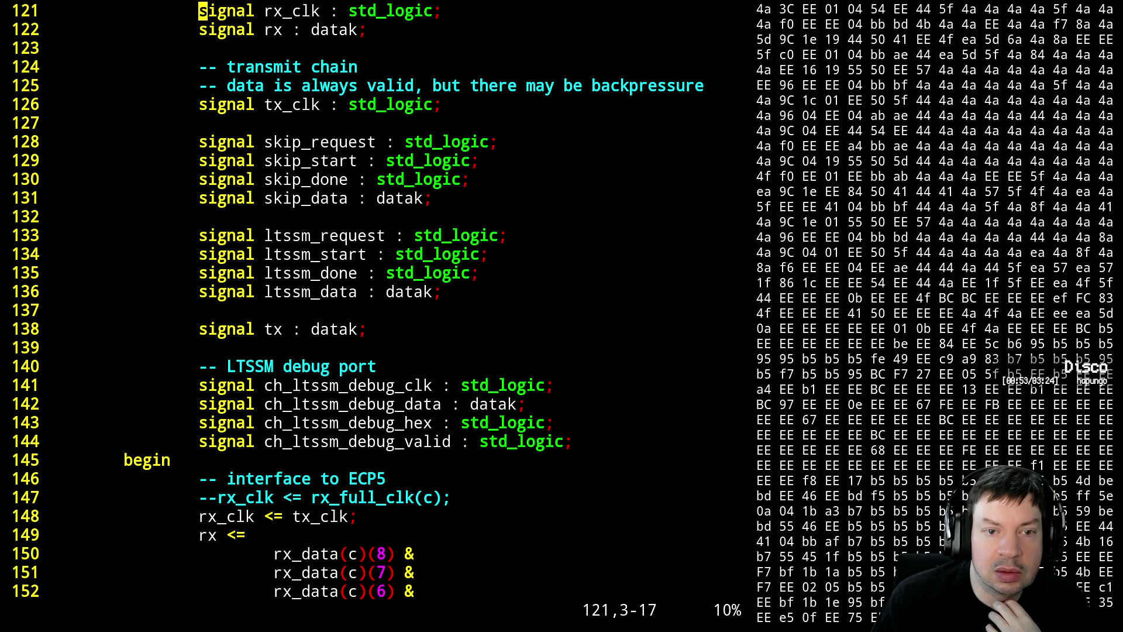
key(ctrl+f)
key(ctrl+f)
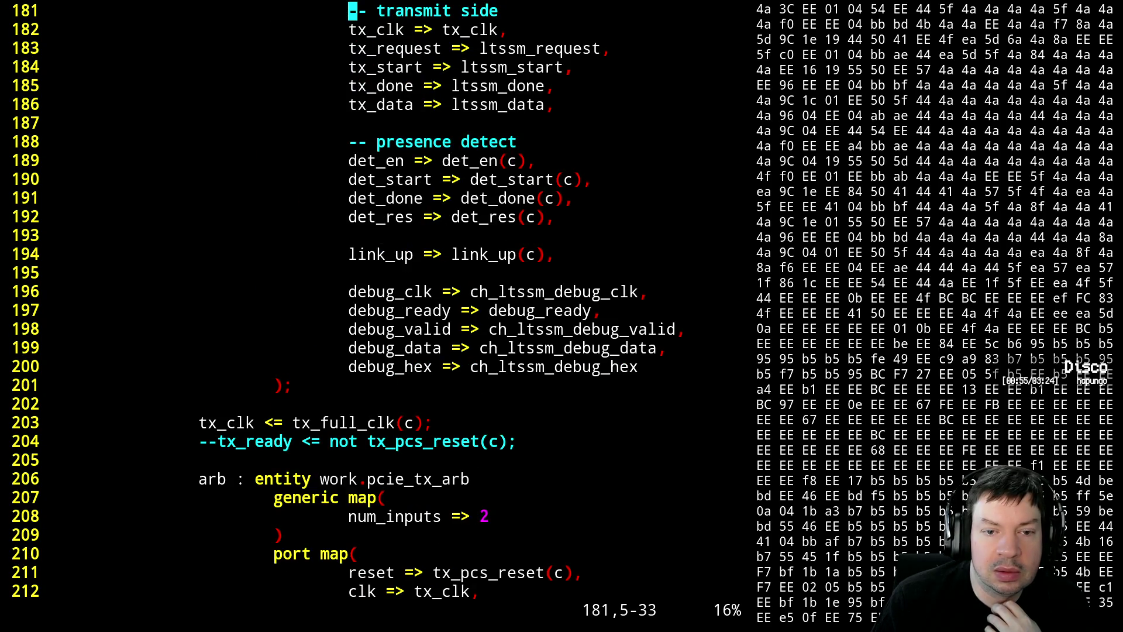
key(j)
key(j)
key(j)
key(j)
key(j)
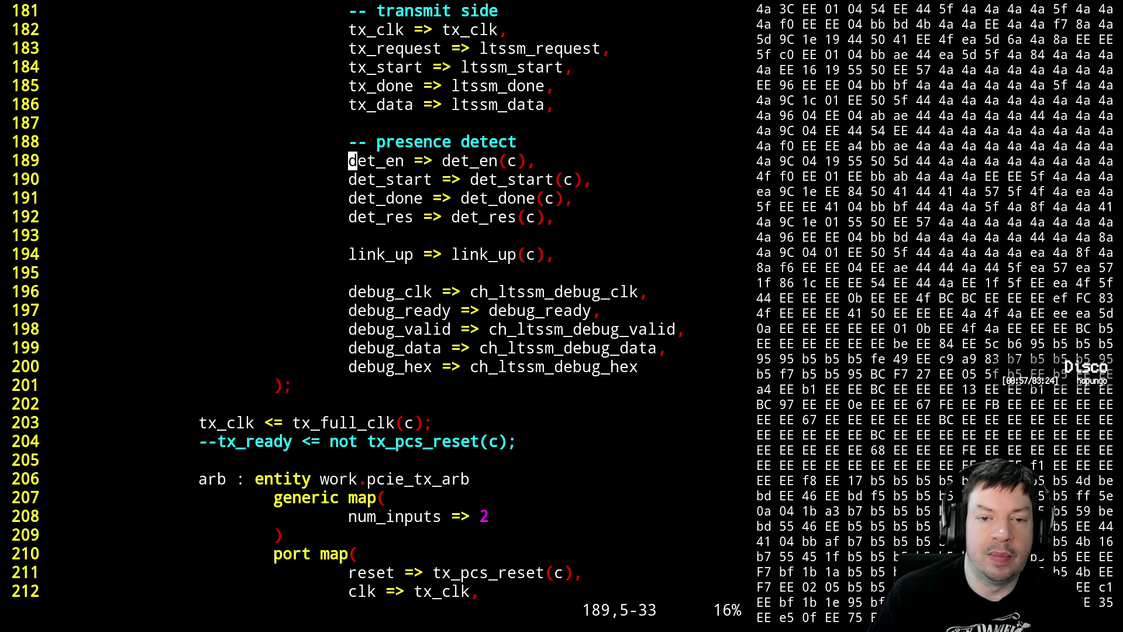
text(koele)
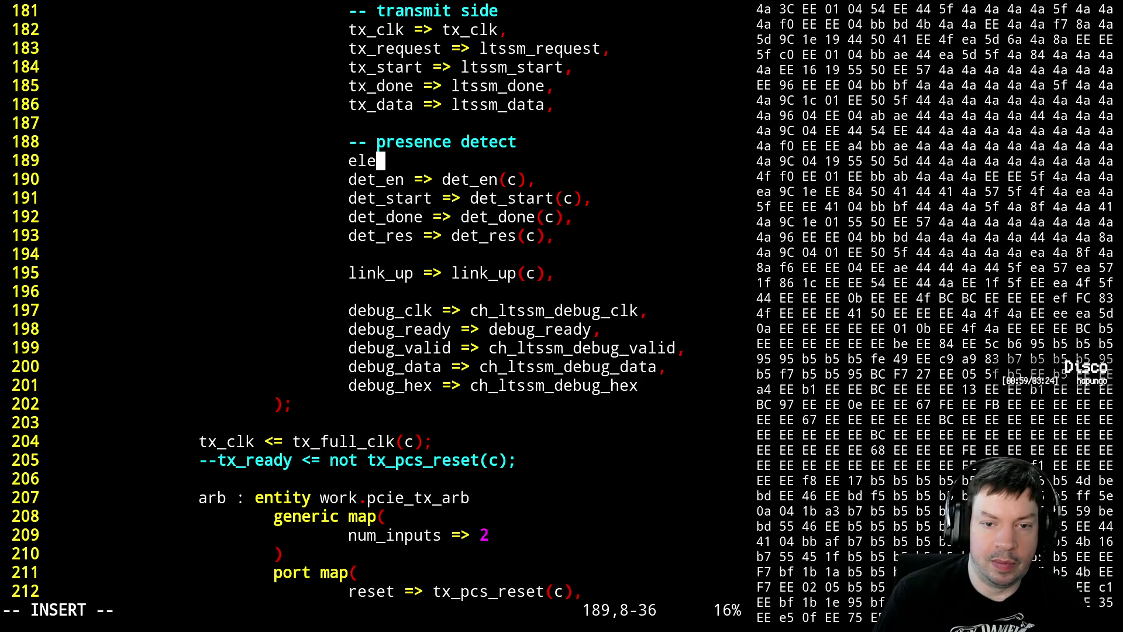
text(ct_)
key(BackSpace)
key(BackSpace)
text(_)
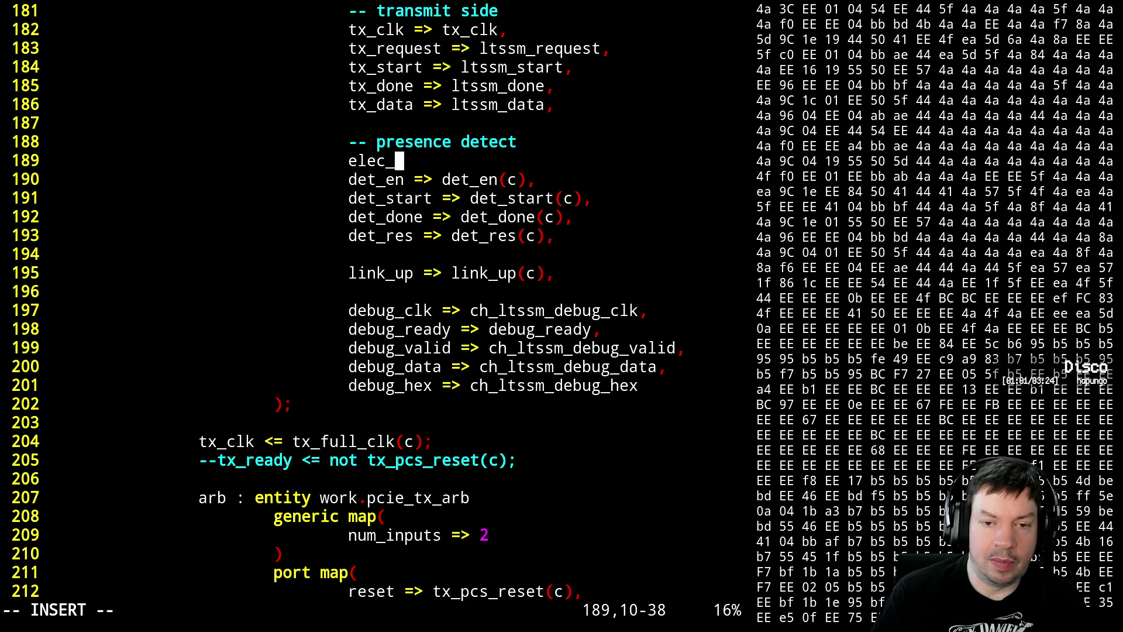
text(idle => ele)
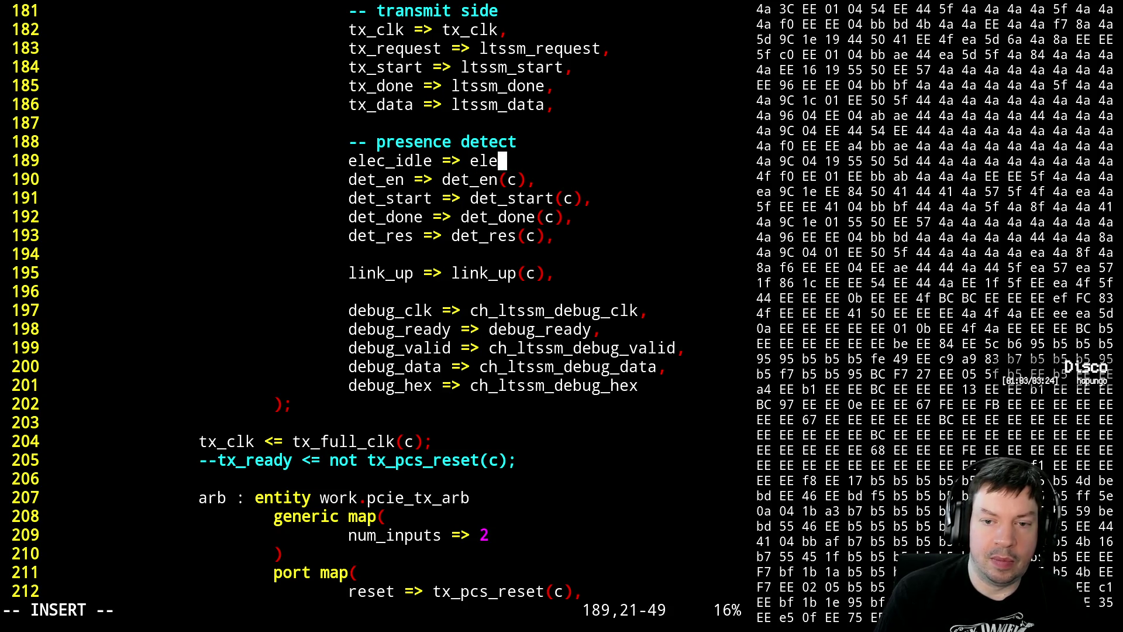
text(c_idle(c))
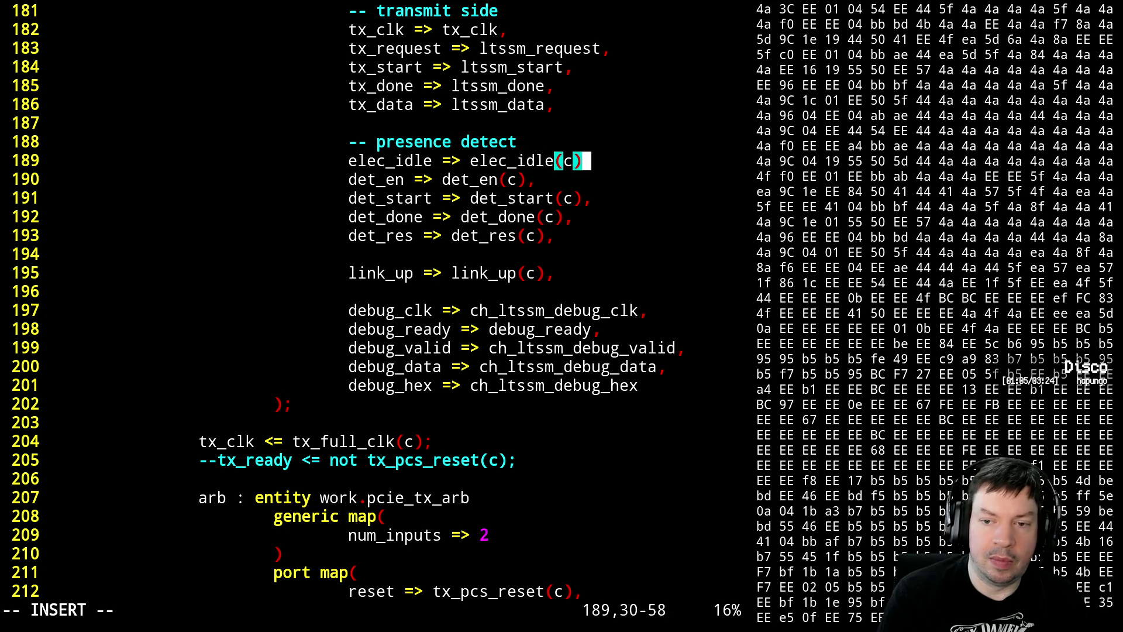
text(,)
key(Escape)
key(ctrl+f)
key(ctrl+f)
key(ctrl+f)
key(ctrl+f)
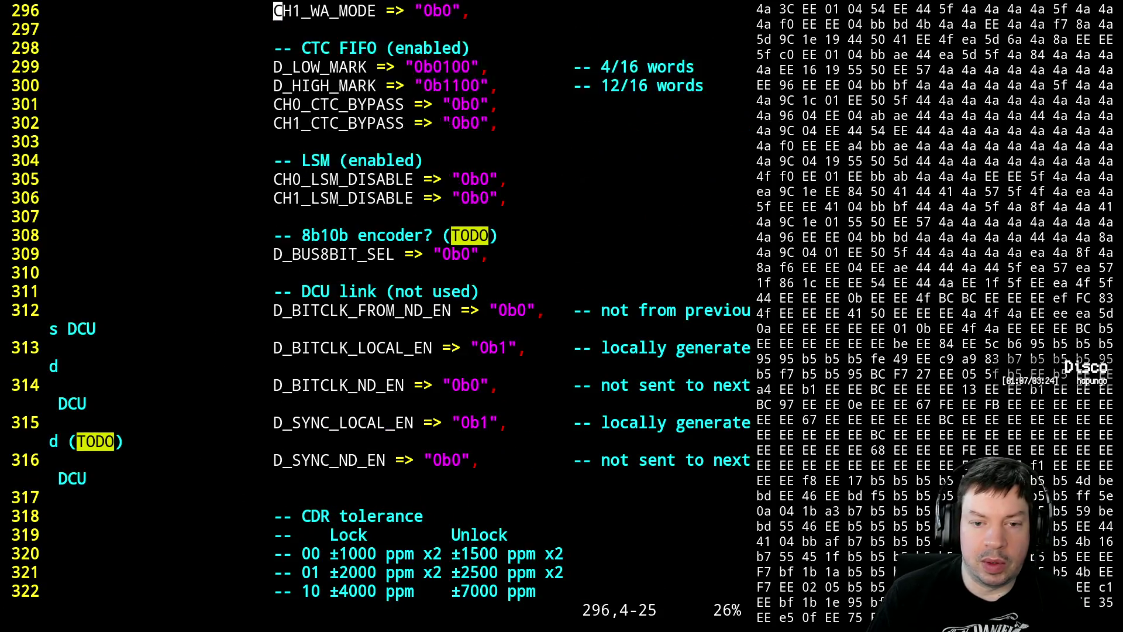
key(ctrl+f)
- Page down pcie_intf.vhdl to the SerDes PCIe Electrical Idle settings near line 675
key(ctrl+f)
key(ctrl+f)
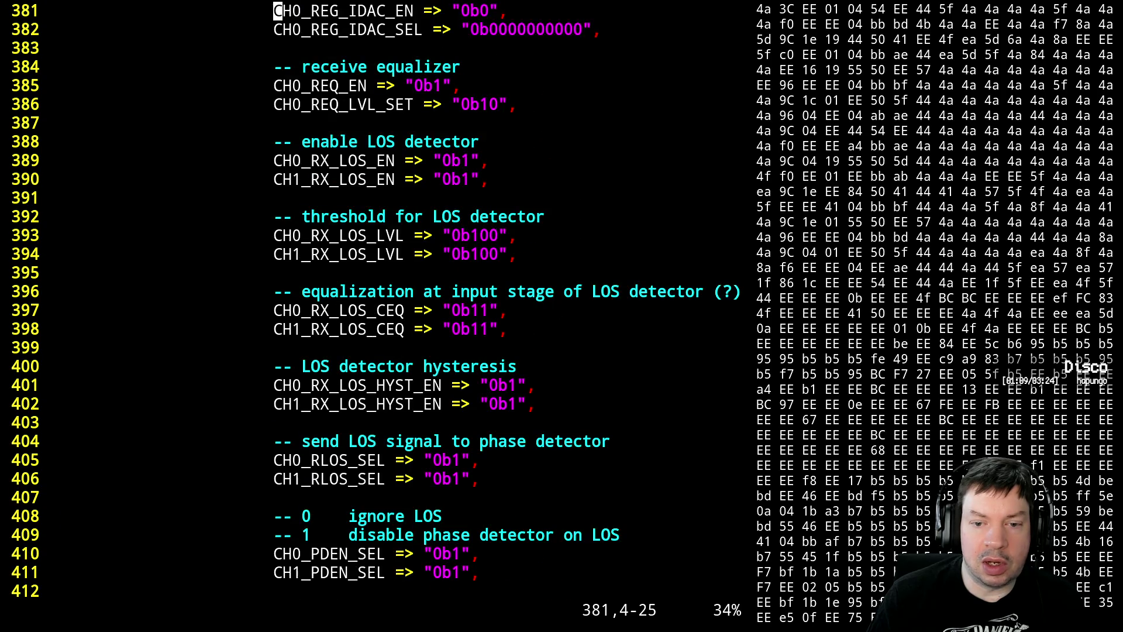
key(ctrl+f)
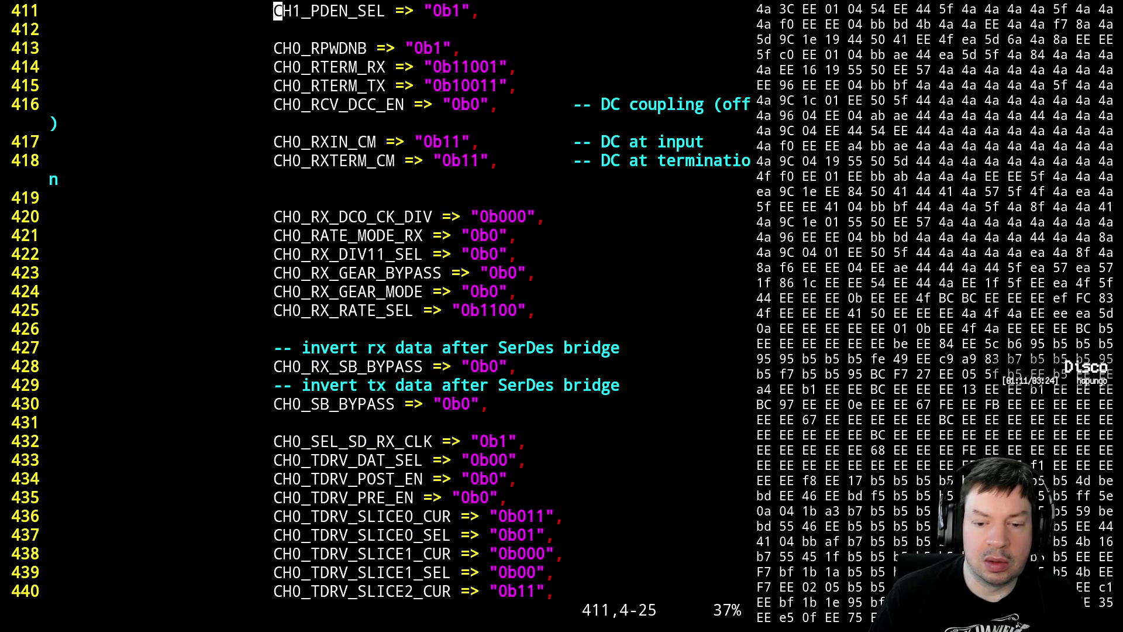
key(ctrl+f)
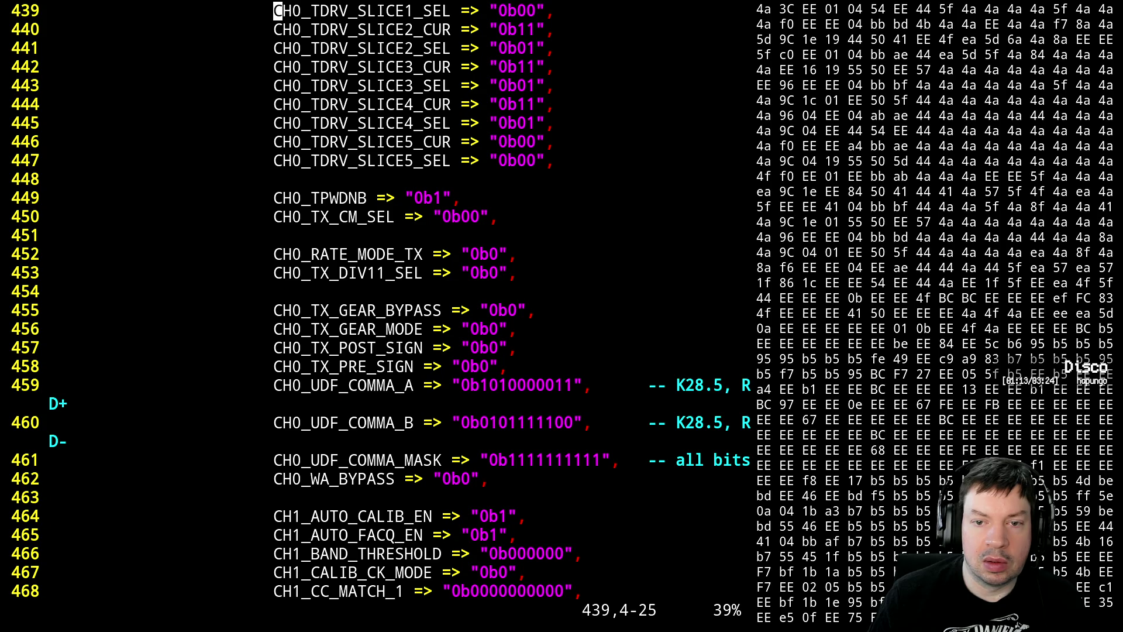
key(ctrl+f)
key(ctrl+f)
key(ctrl+f)
key(ctrl+f)
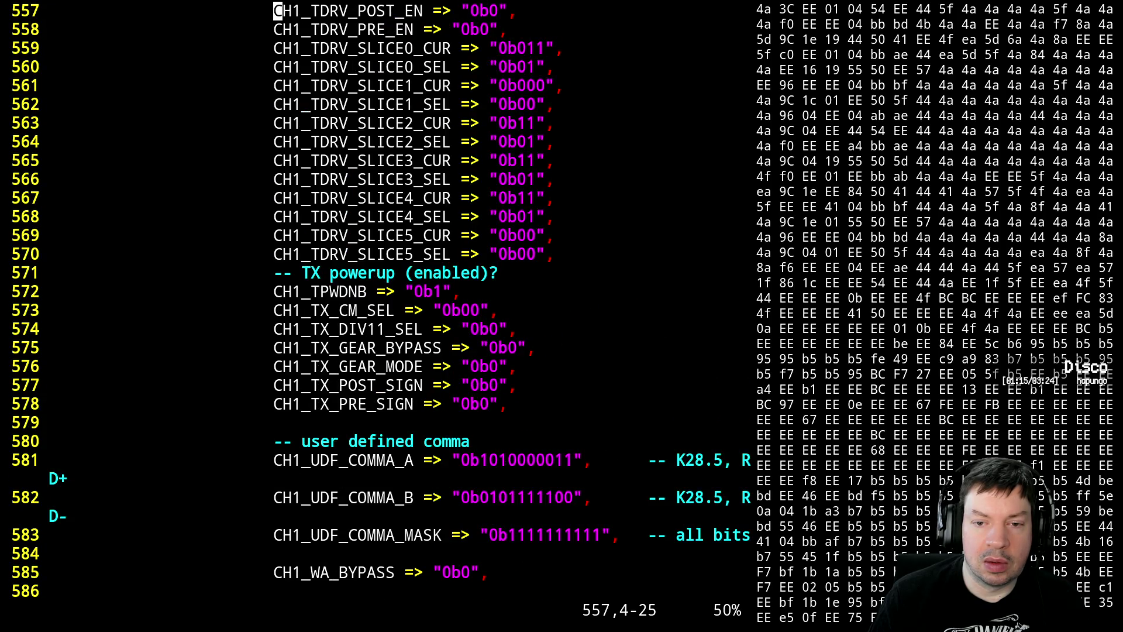
key(ctrl+f)
key(ctrl+f)
key(ctrl+f)
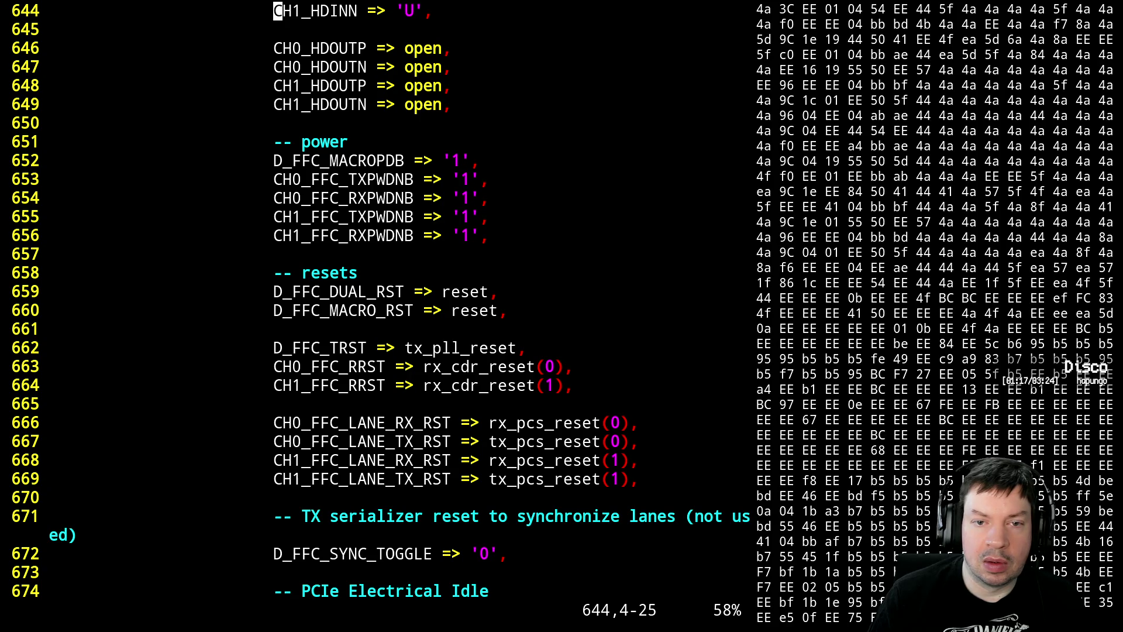
key(ctrl+f)
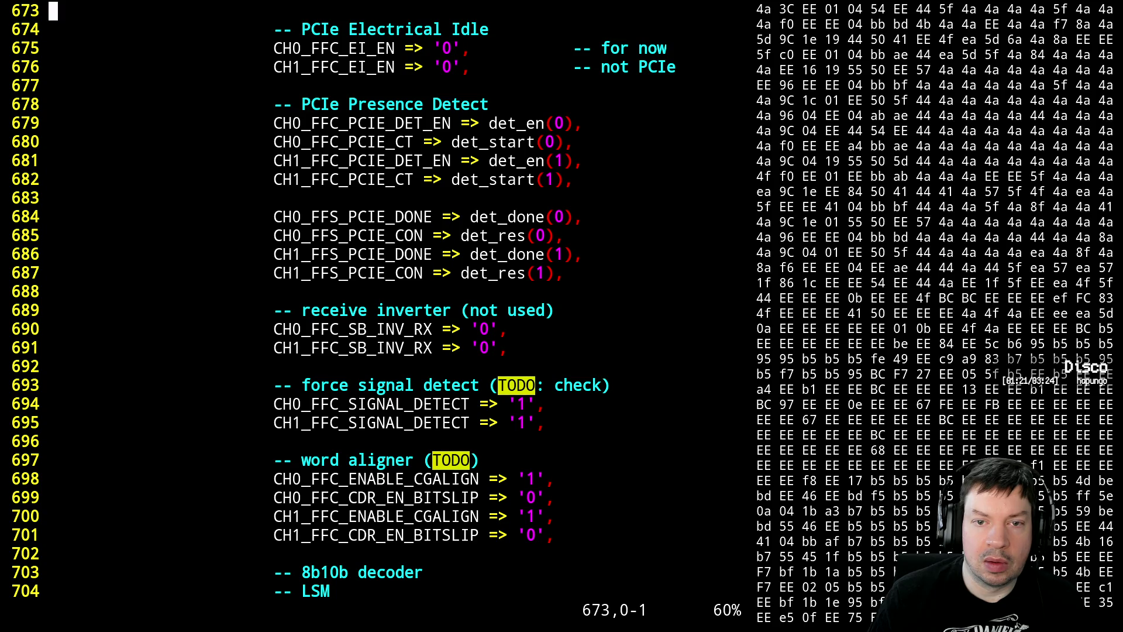
key(k)
key(j)
key(j)
key(j)
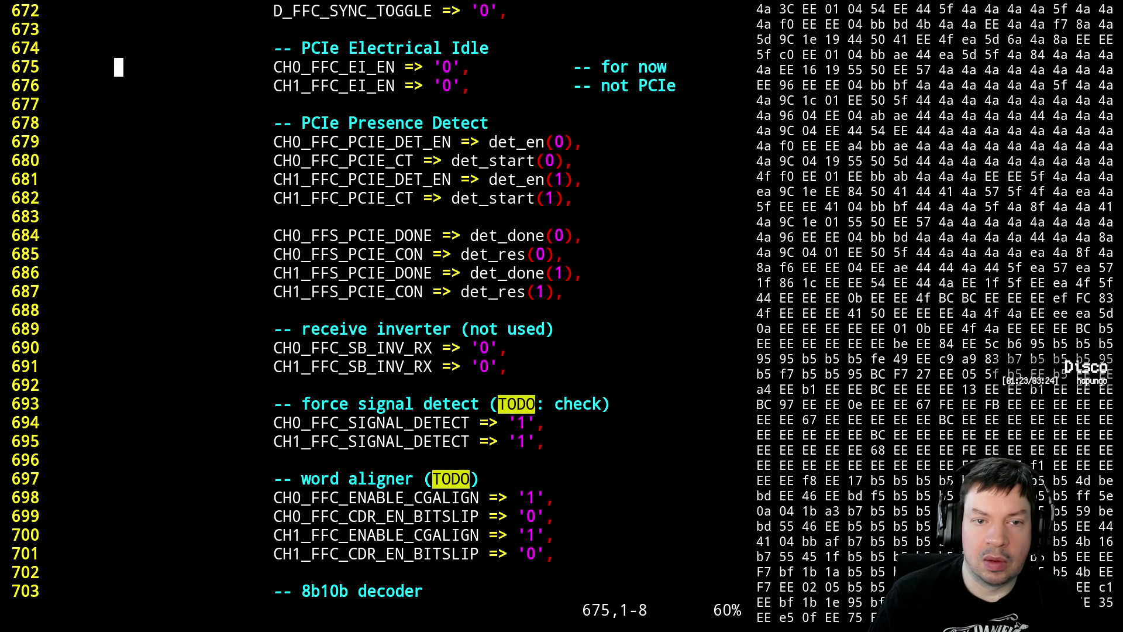
- Block-replace the '0' values of CH0_FFC_EI_EN and CH1_FFC_EI_EN with elec_idle(0)
key(l)
key(l)
key(l)
key(l)
key(l)
key(l)
key(l)
key(l)
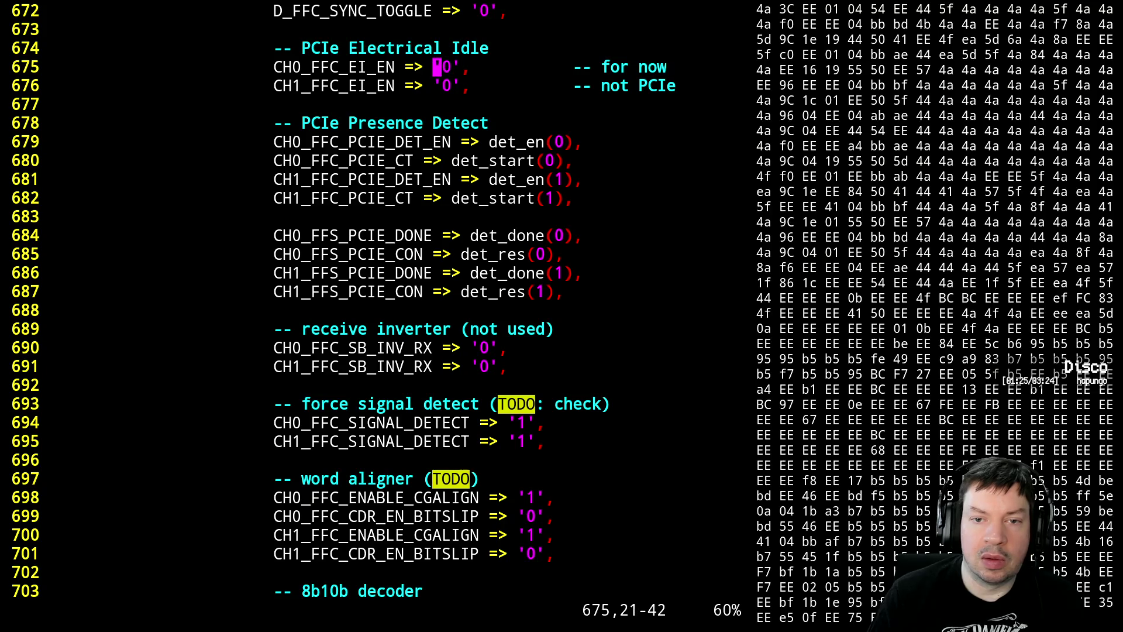
key(ctrl+v)
key(j)
key(l)
key(l)
key(l)
text(hc)
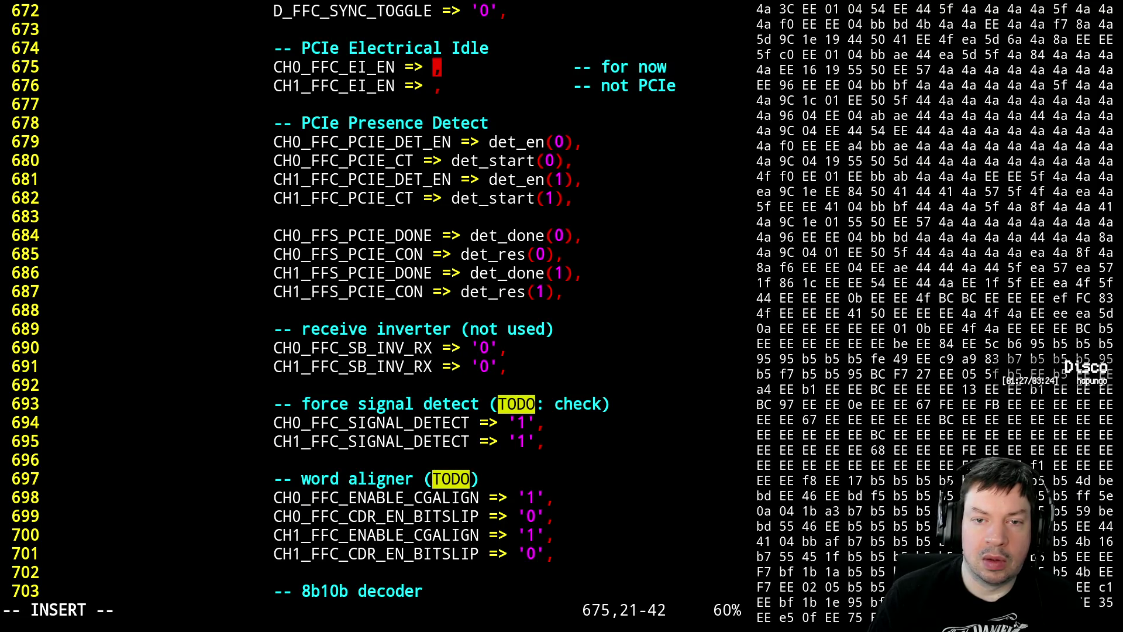
text(elec_id)
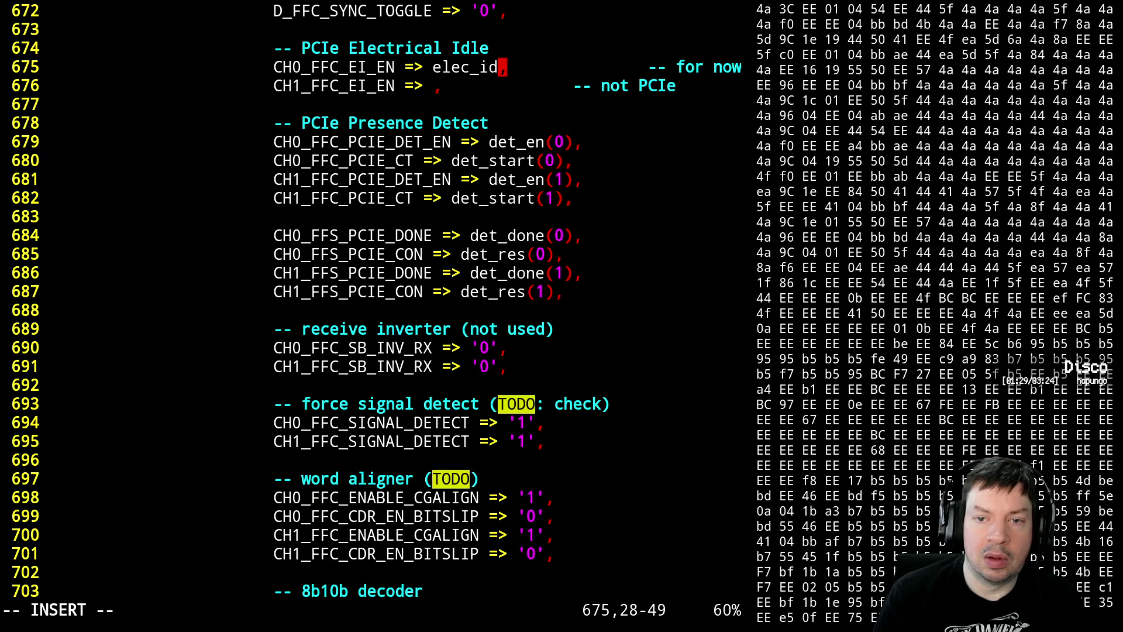
text(le(9)
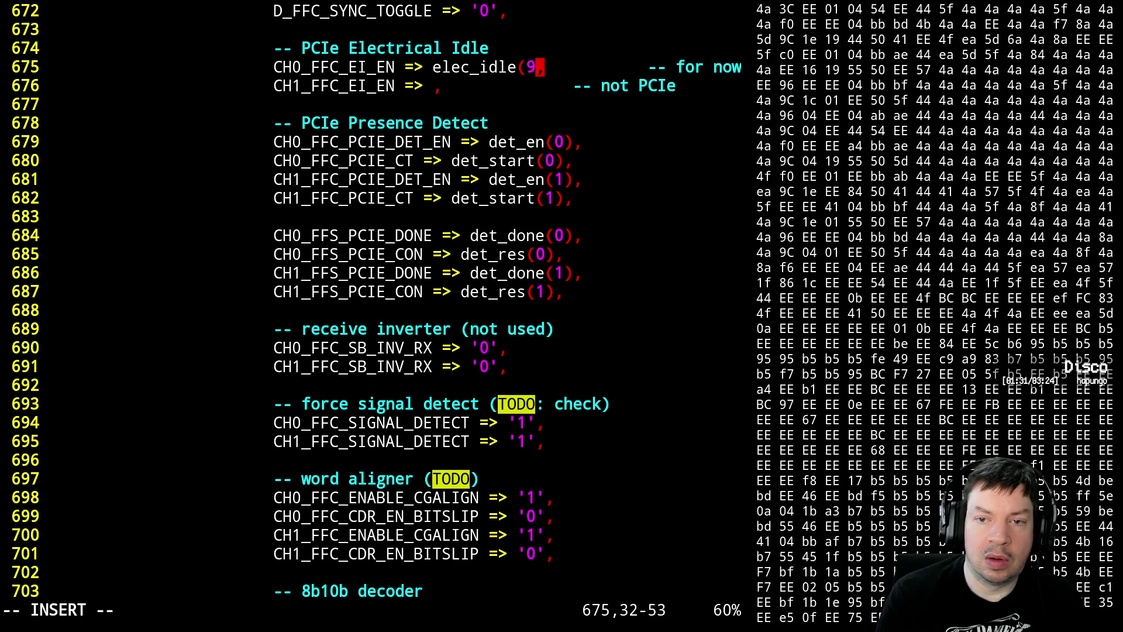
key(BackSpace)
text(0))
key(Escape)
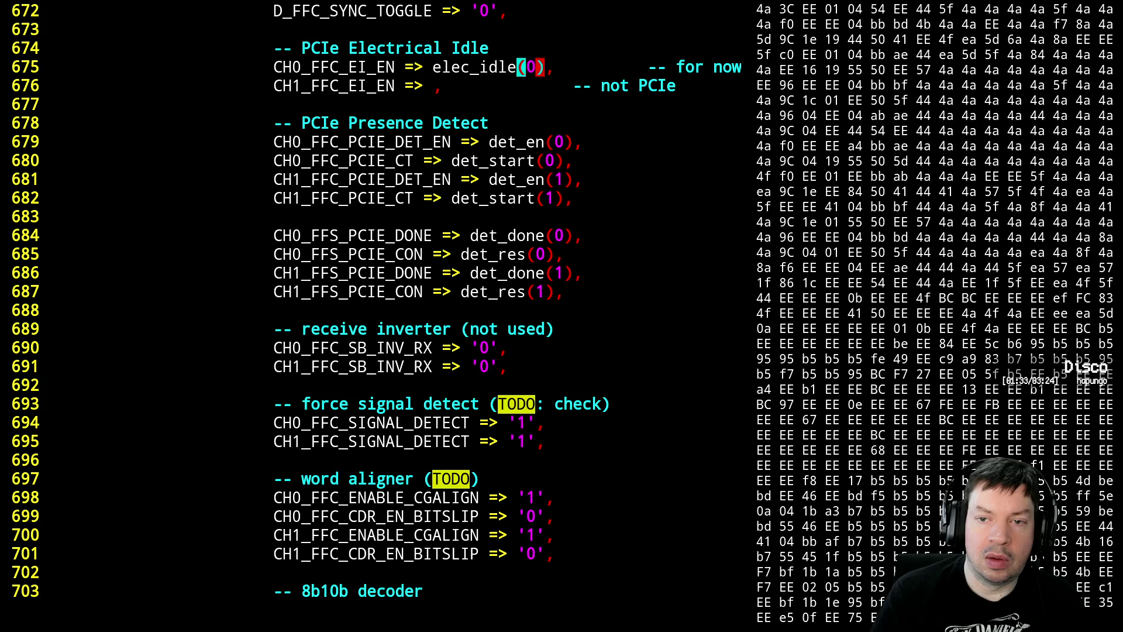
key(j)
- Increment line 676's index to elec_idle(1) and delete both trailing comments
key(h)
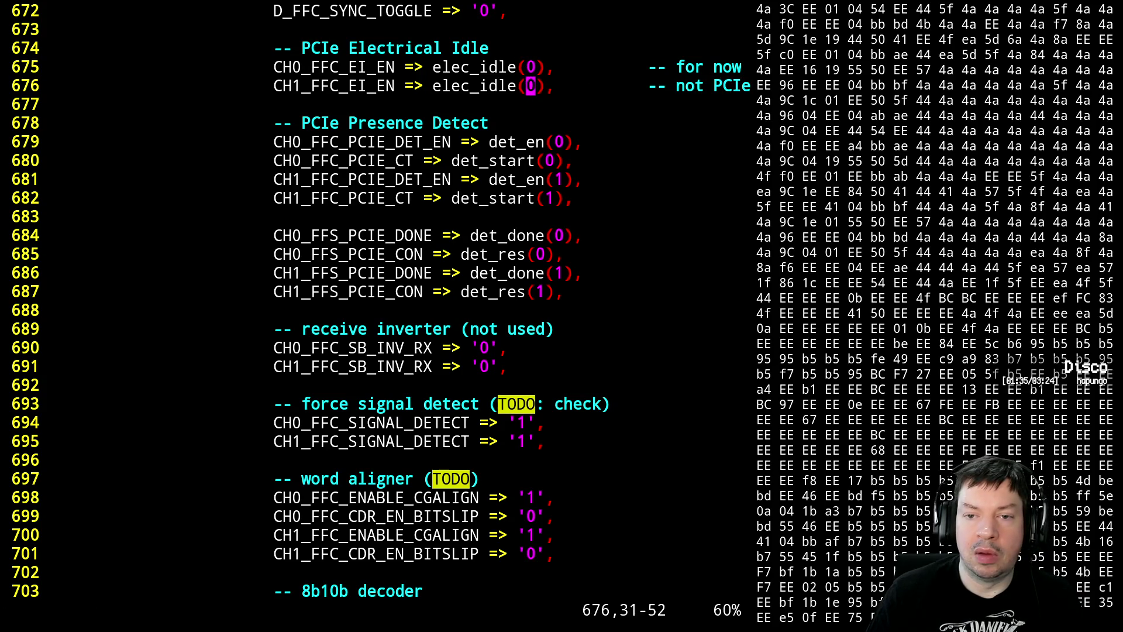
key(k)
key(l)
key(l)
key(l)
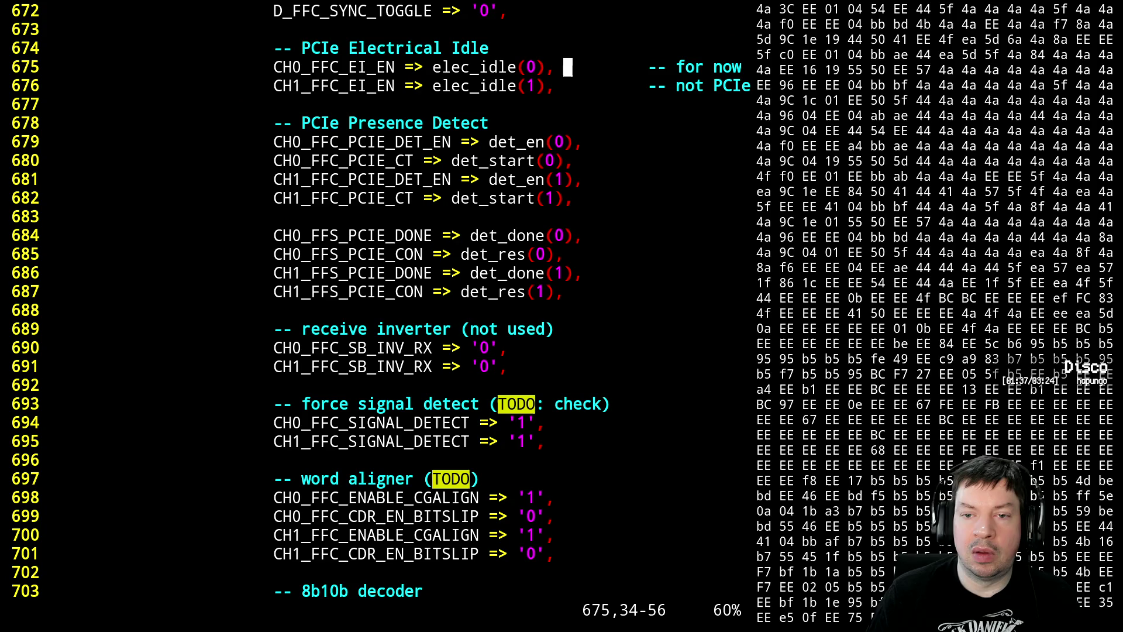
key(D)
key(j)
key(D)
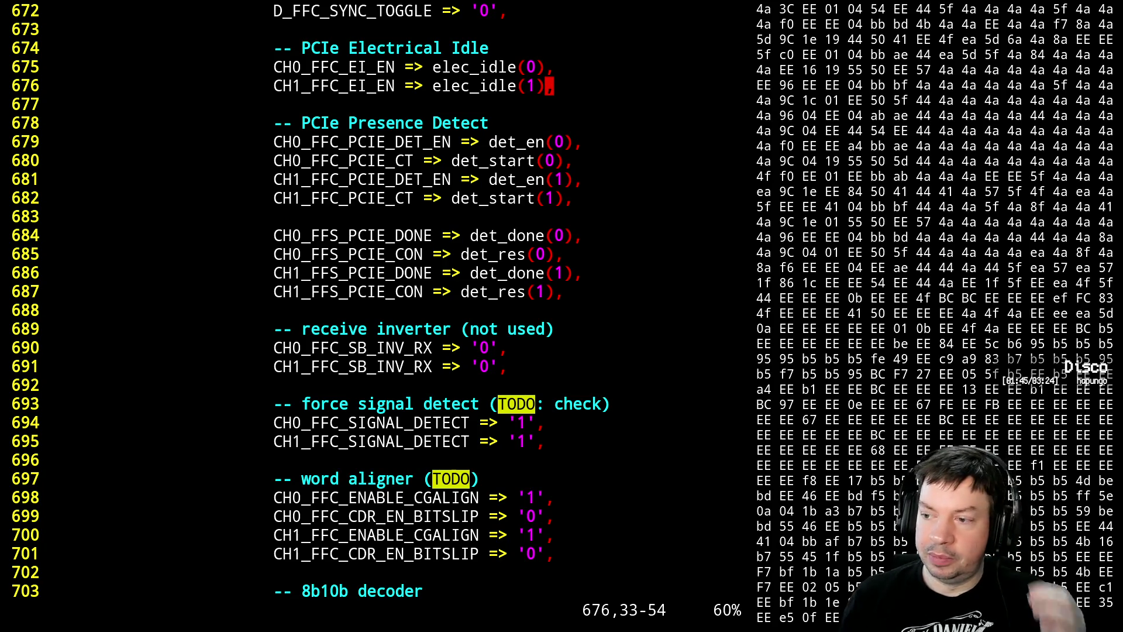
text(:w)
- Save pcie_intf.vhdl, suspend Vim, and run make twice until the build passes with 0 errors
key(Return)
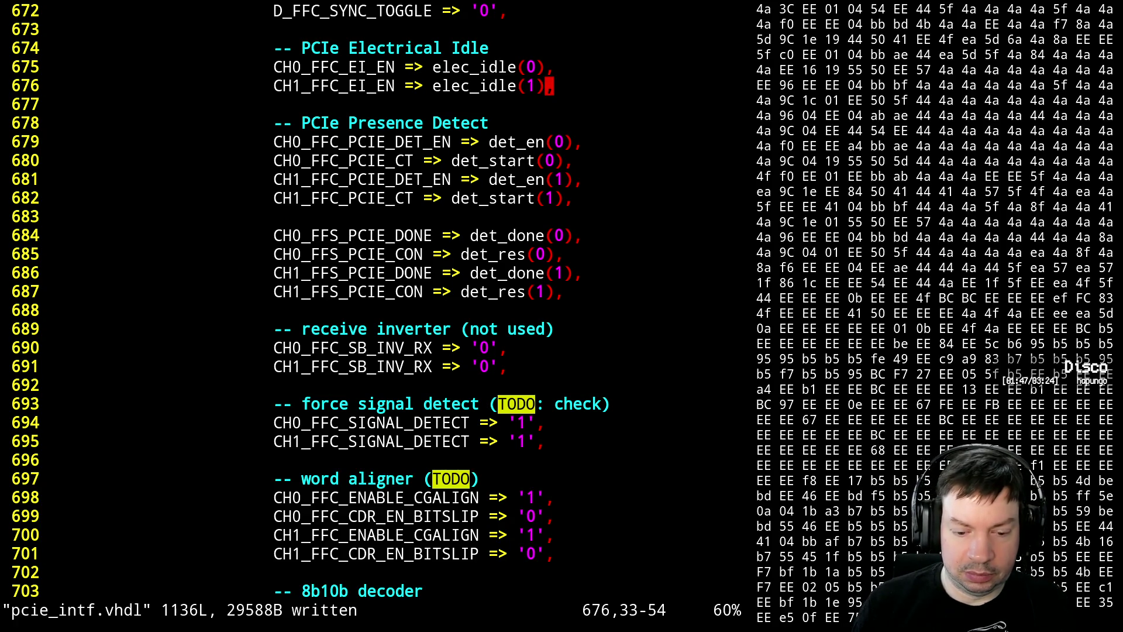
key(ctrl+z)
text(ma)
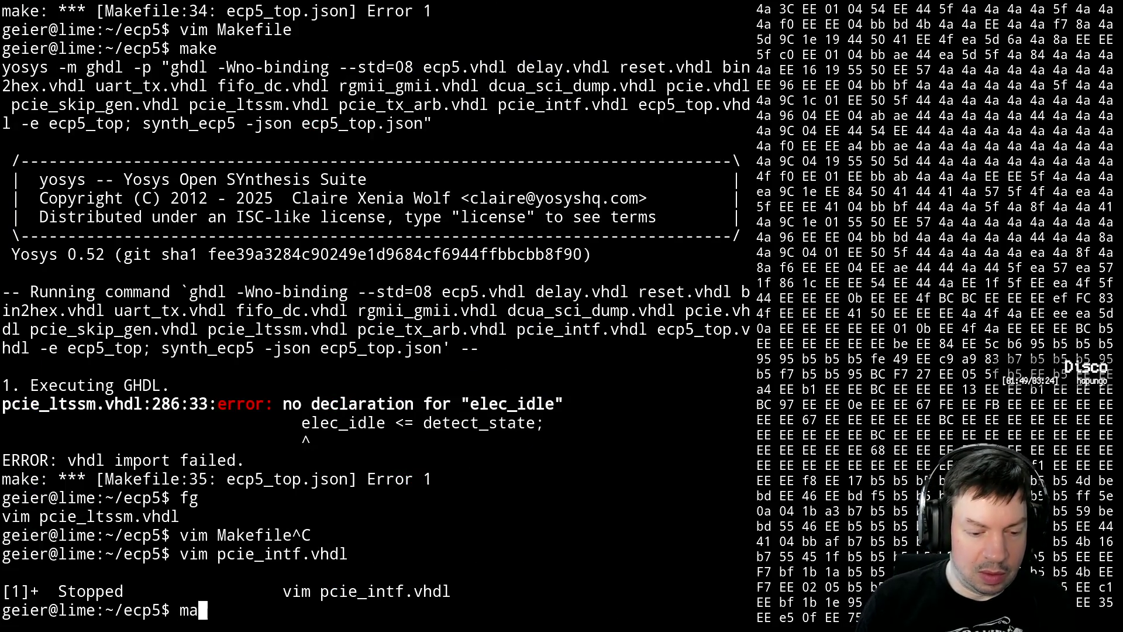
text(ke)
key(Return)
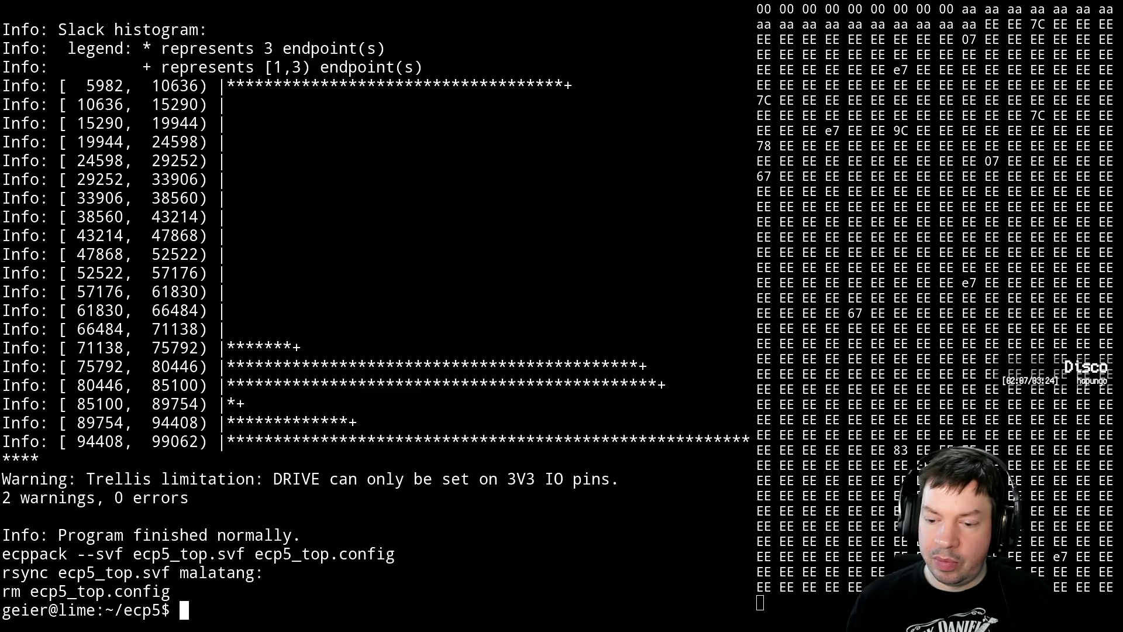
key(alt+Tab)
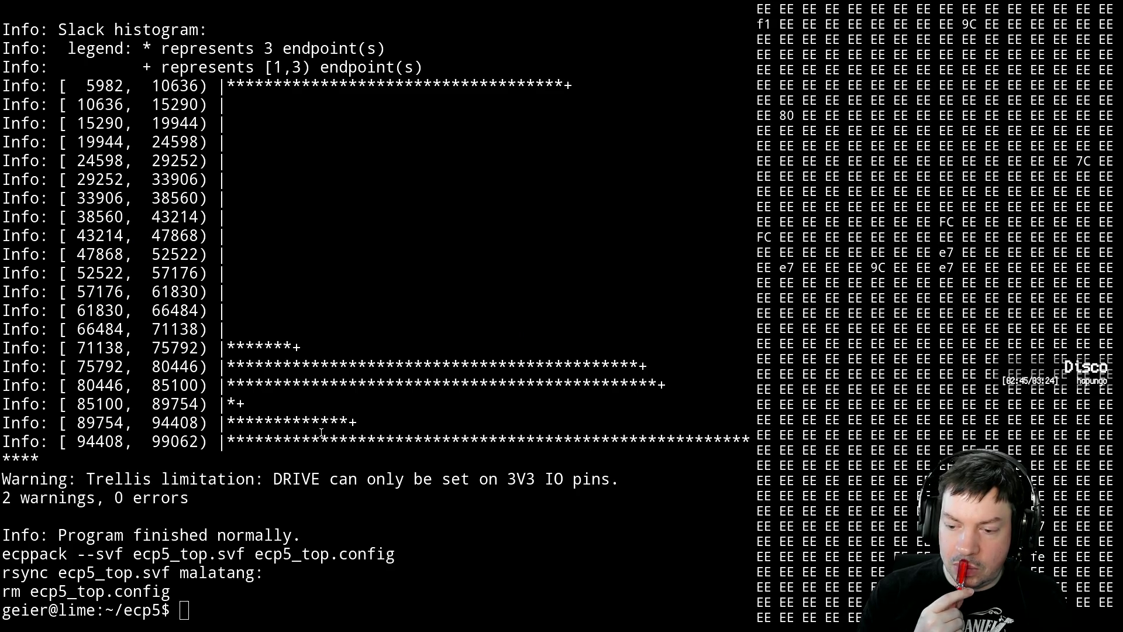
text(make)
key(Return)
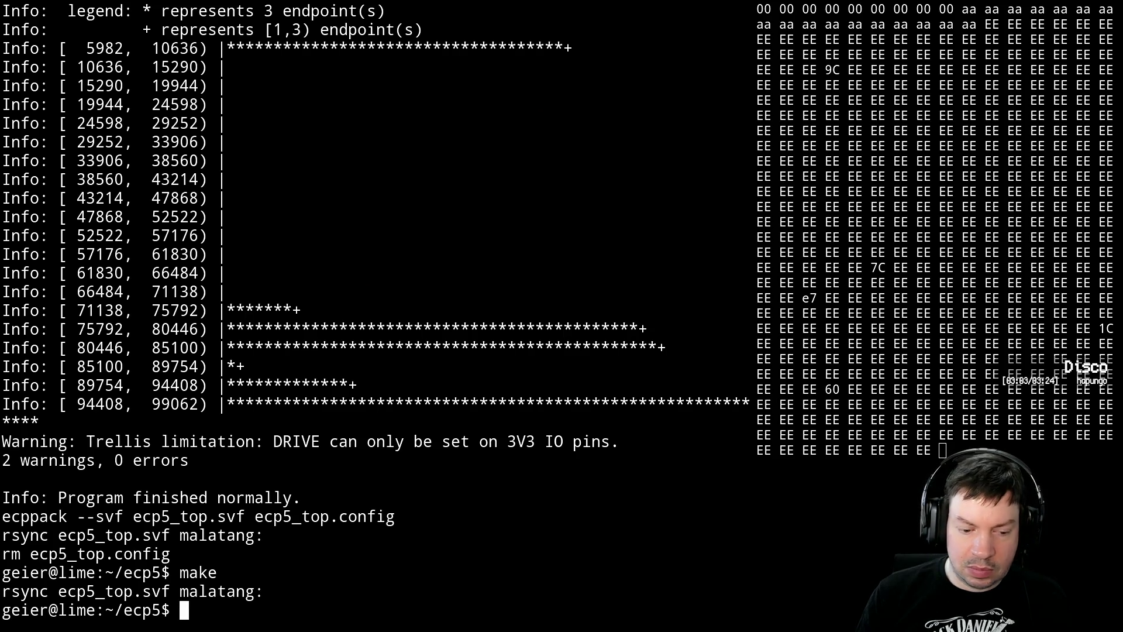
text(fg)
- Resume the suspended Vim session on pcie_intf.vhdl with fg
key(Return)
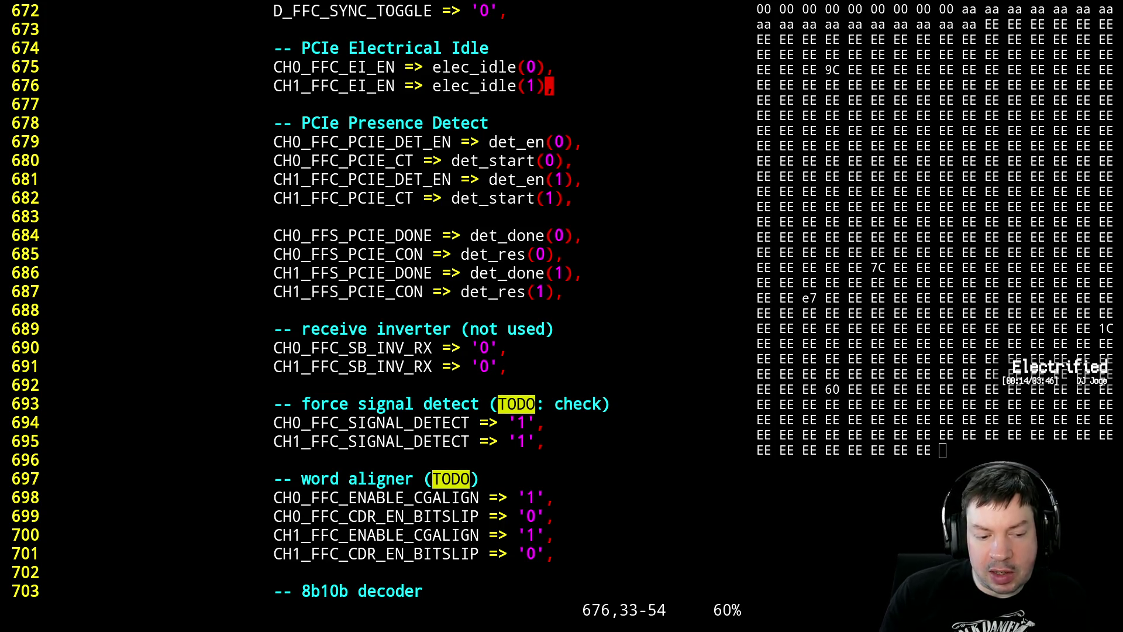
text(:wq)
key(Return)
key(Up)
key(Up)
key(Up)
key(Up)
key(Up)
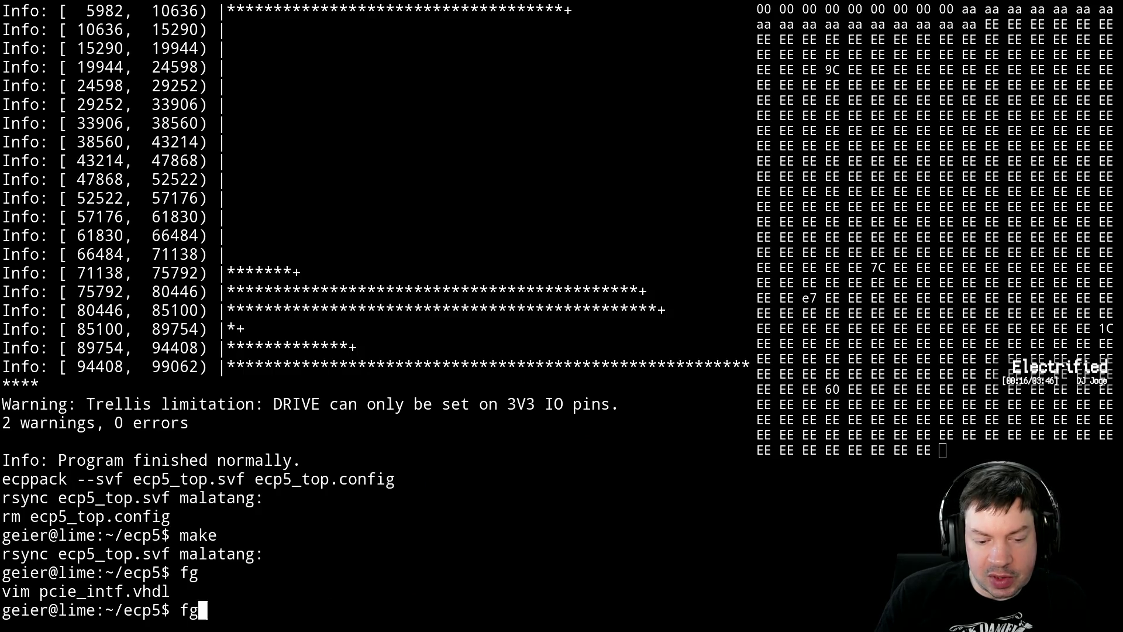
key(Up)
key(Down)
key(Up)
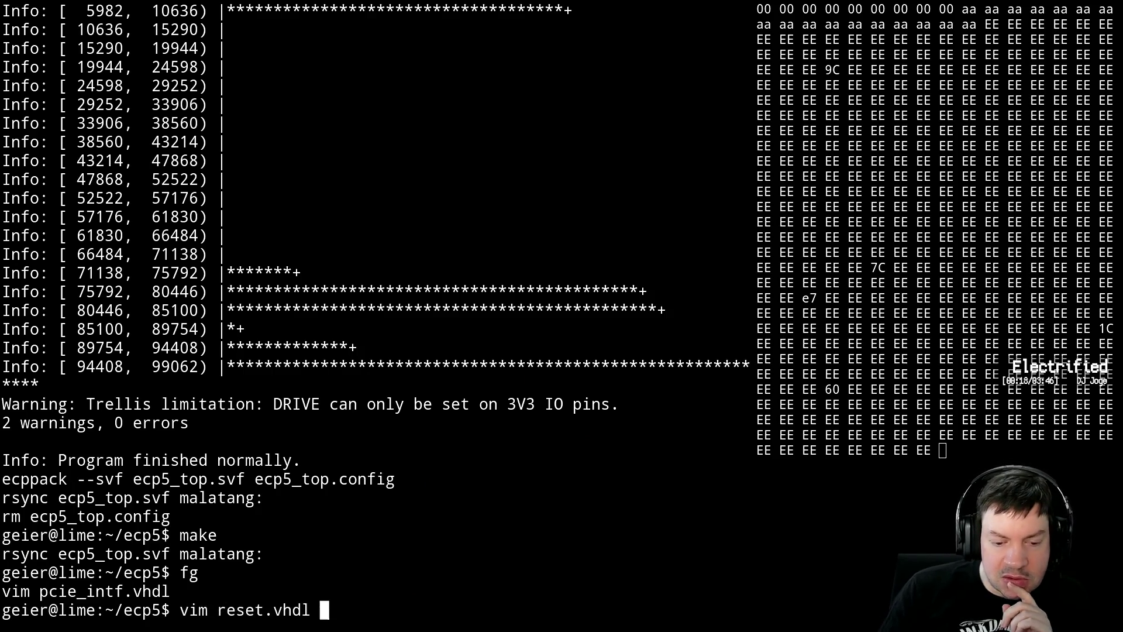
key(Up)
key(Return)
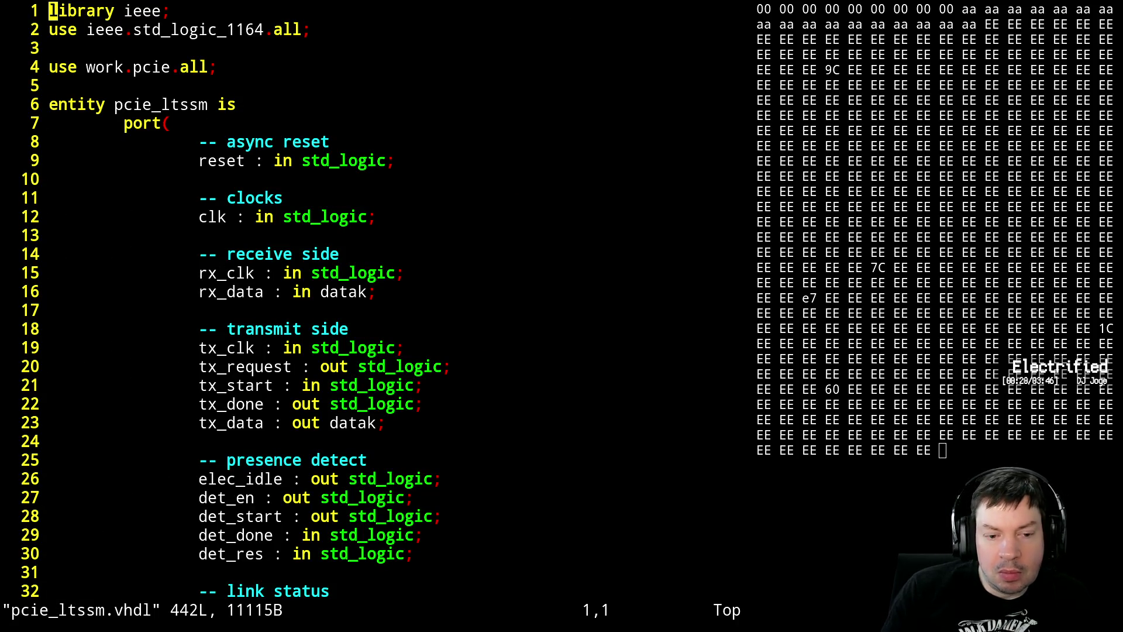
key(j)
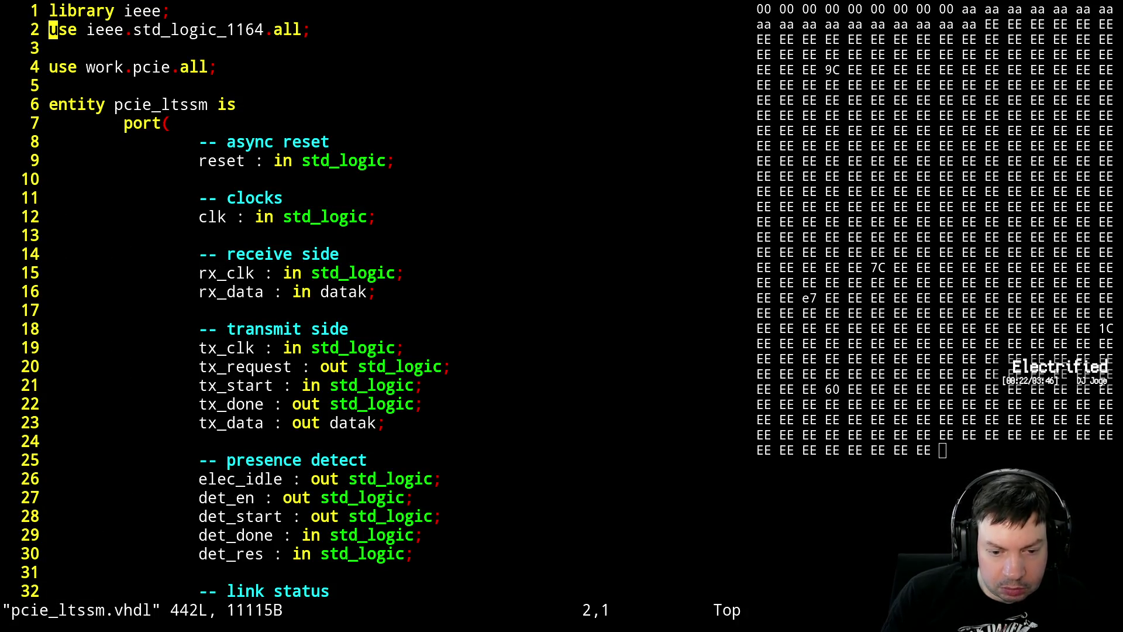
key(j)
key(j)
key(j)
key(j)
key(j)
key(j)
key(j)
key(ctrl+f)
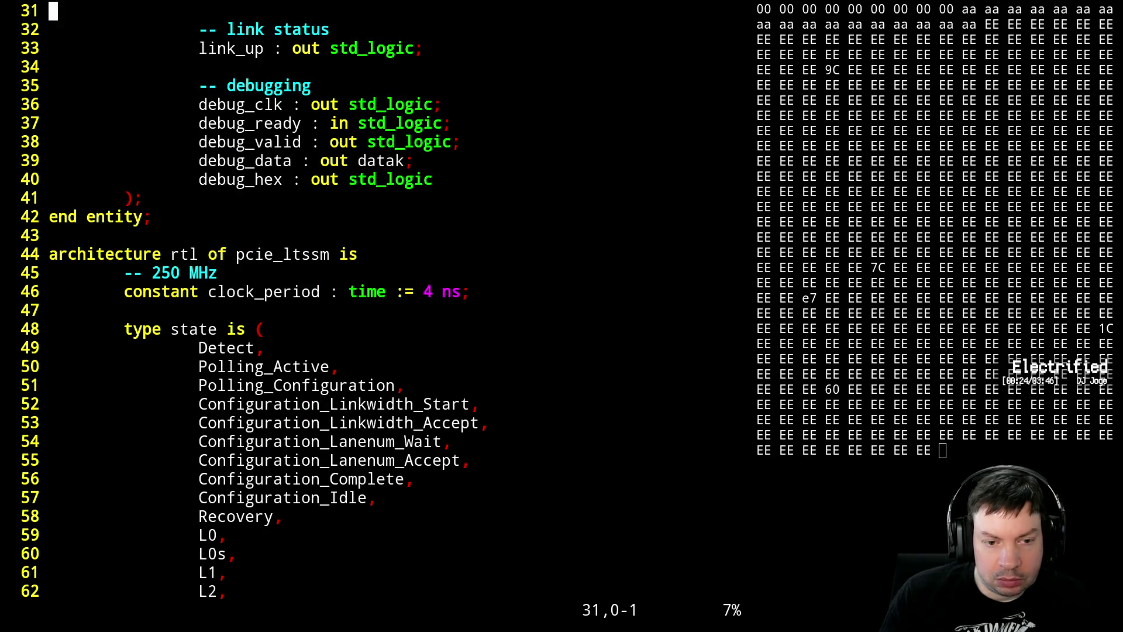
text(/)
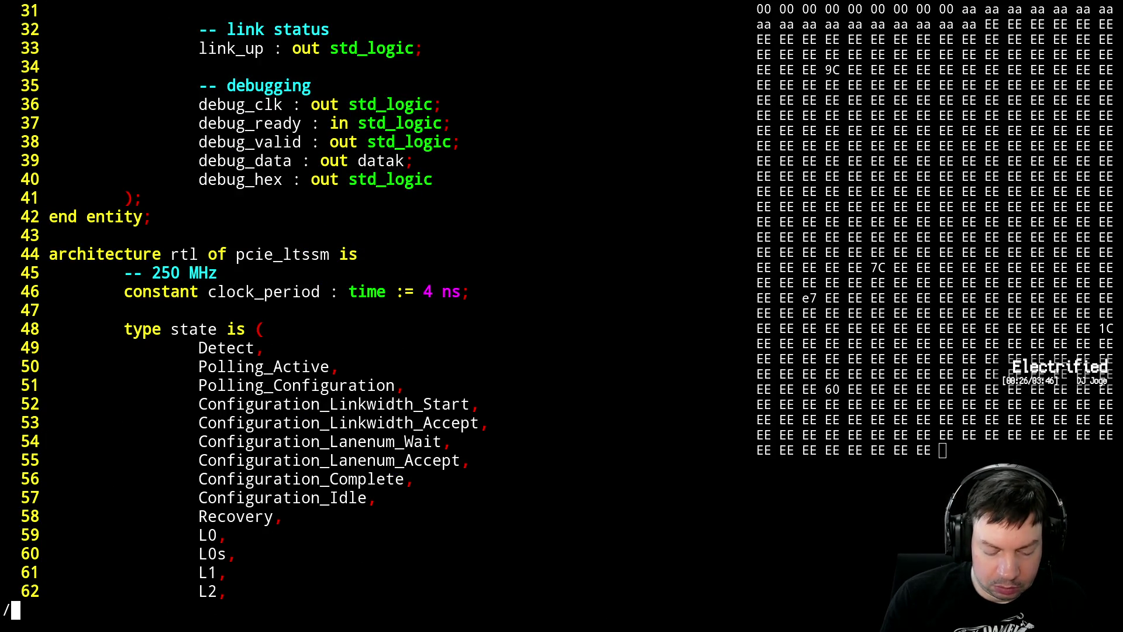
text(idle)
key(Return)
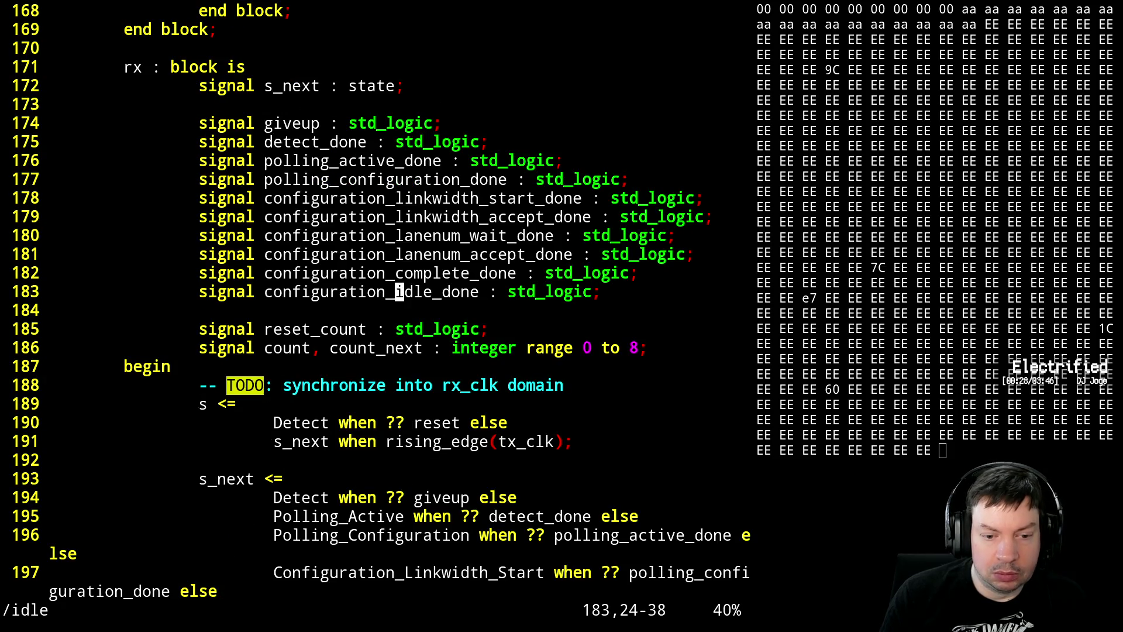
key(n)
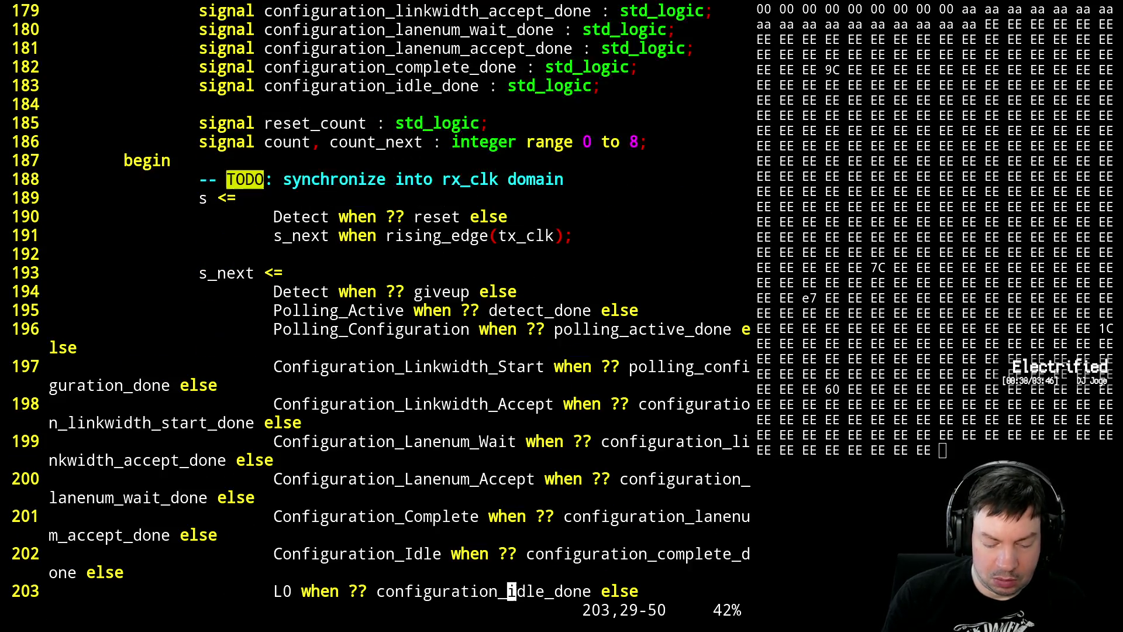
key(n)
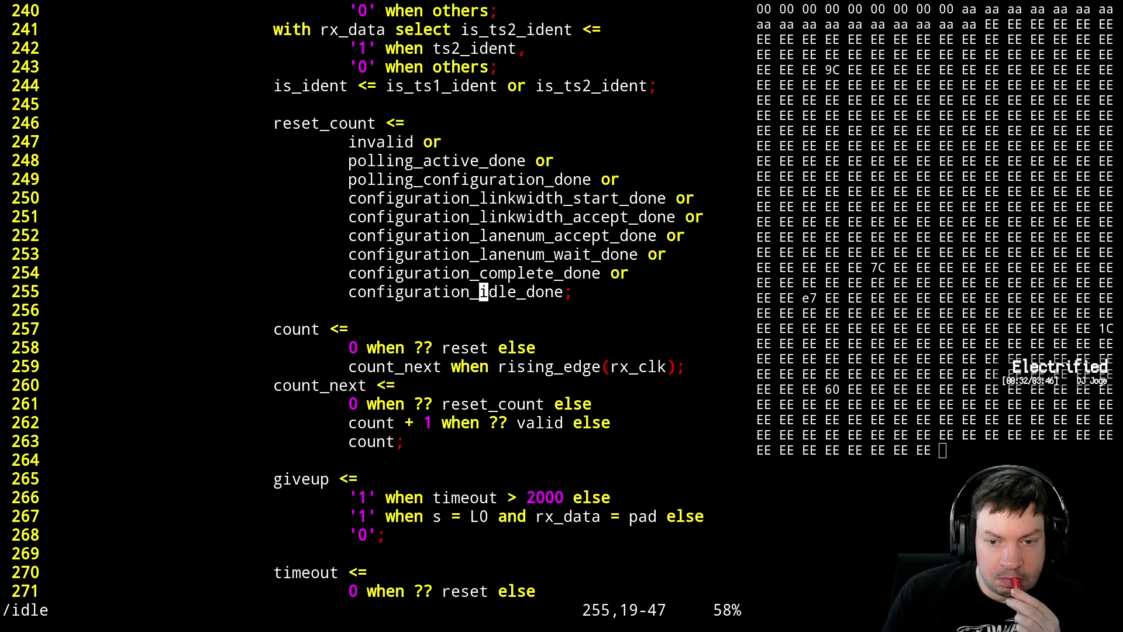
key(n)
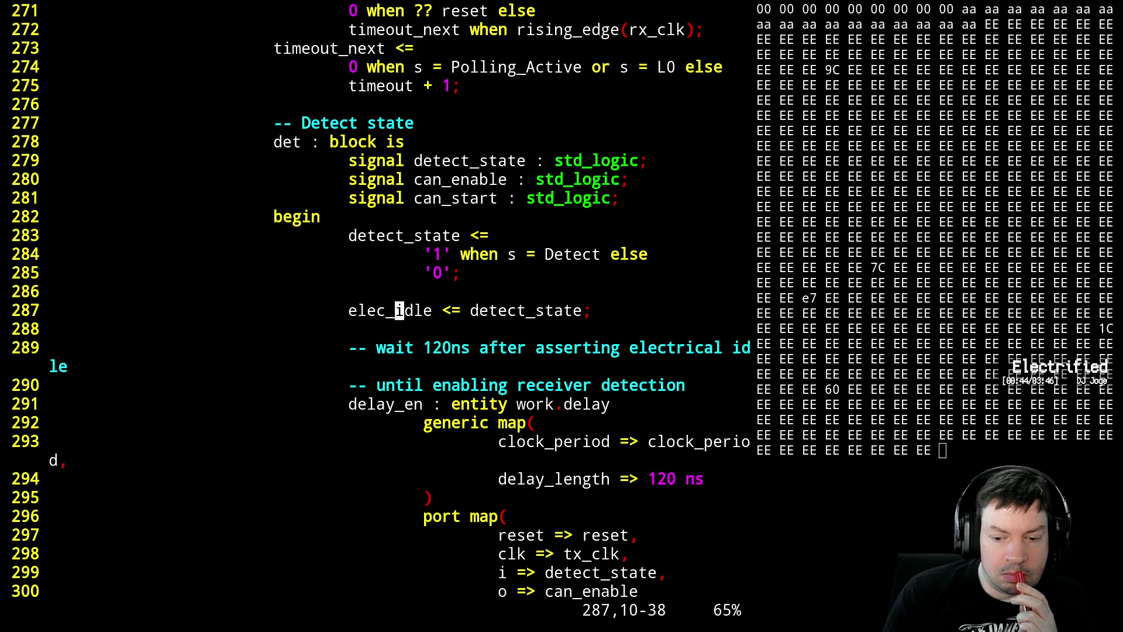
key(j)
key(j)
key(j)
key(j)
key(j)
key(j)
key(j)
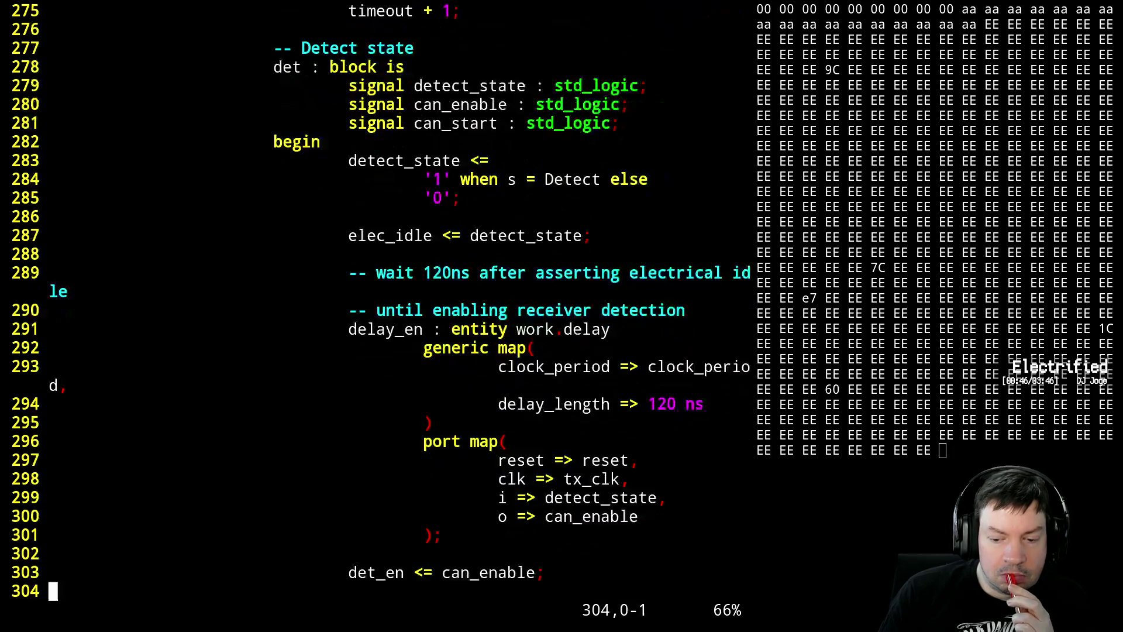
key(j)
key(j)
key(j)
key(j)
key(j)
key(j)
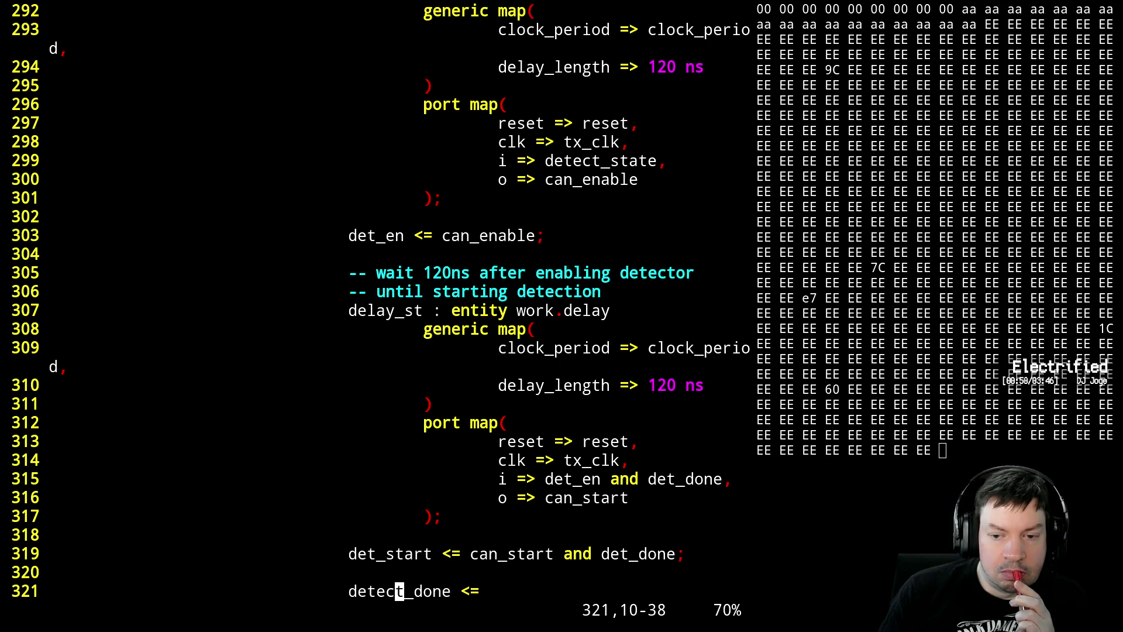
key(j)
key(j)
key(j)
key(j)
key(j)
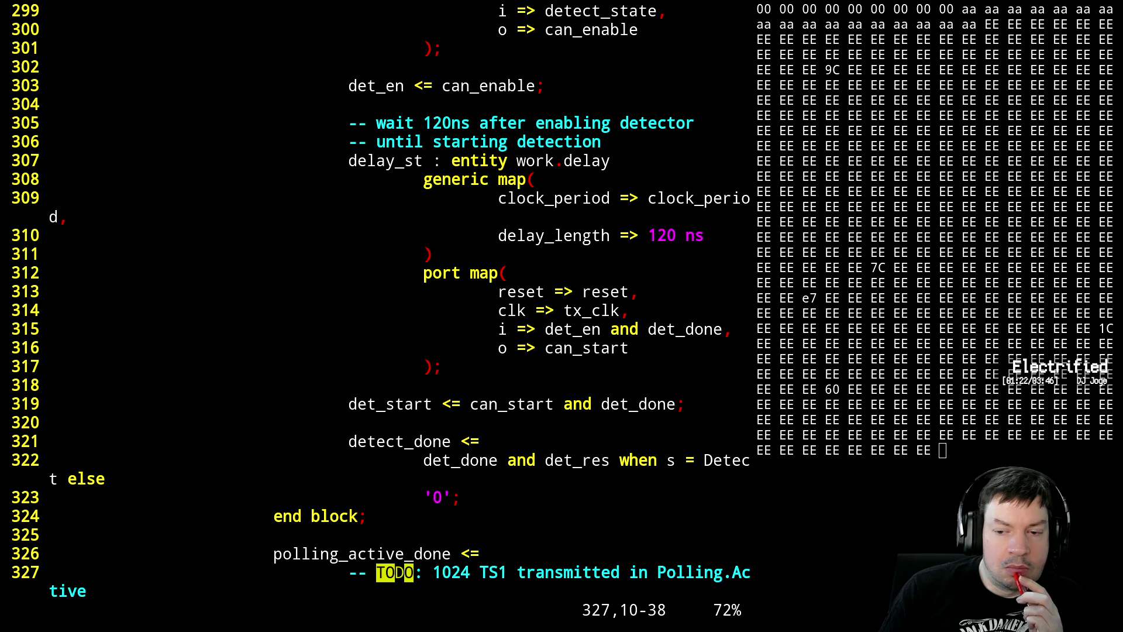
key(j)
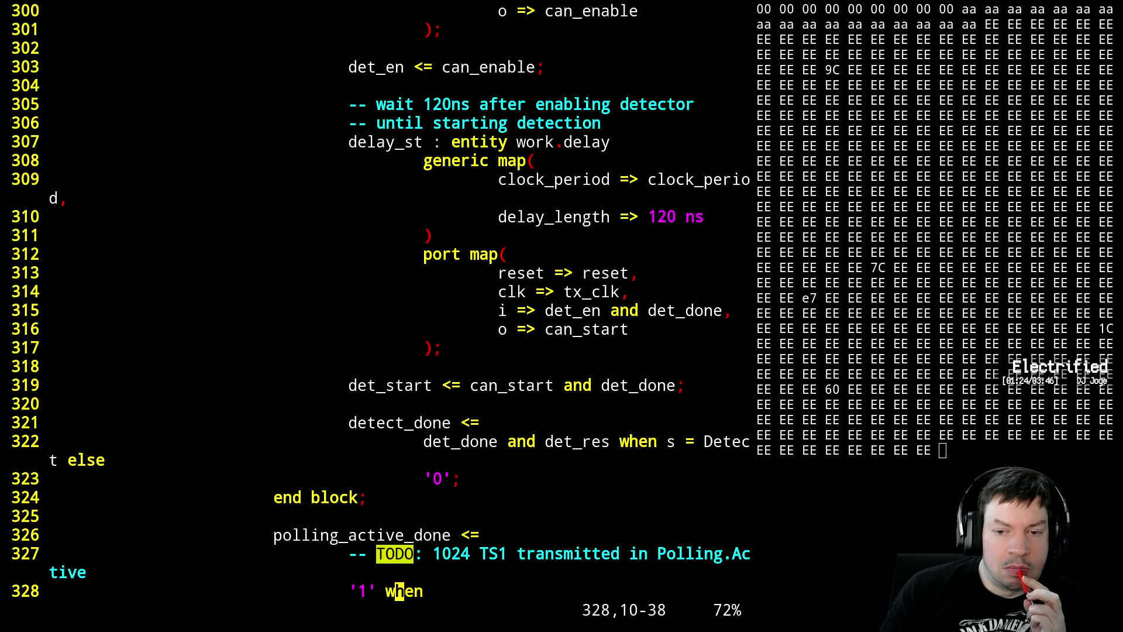
key(j)
key(j)
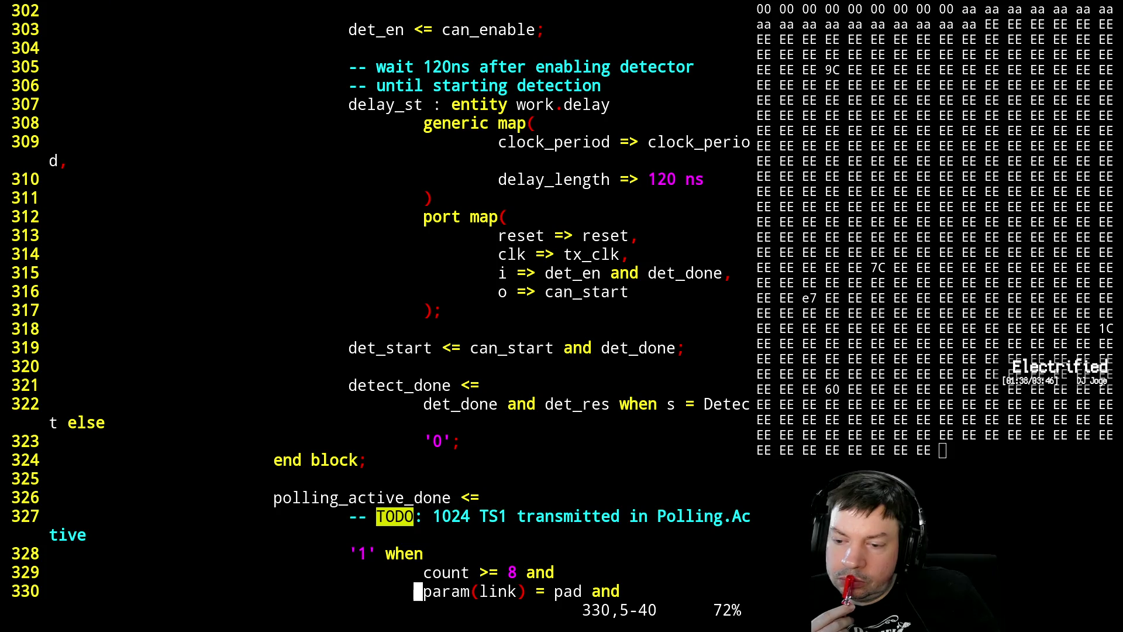
key(alt+Tab)
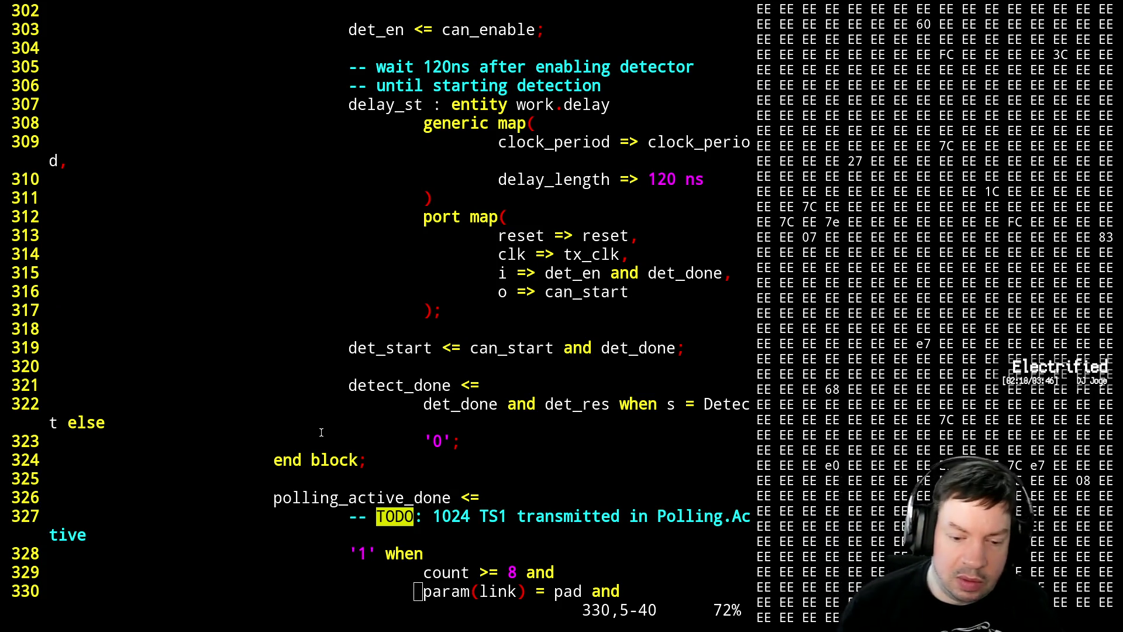
- Suspend Vim and reopen pcie_intf.vhdl from shell history
key(ctrl+z)
key(Up)
key(Up)
key(Up)
key(Up)
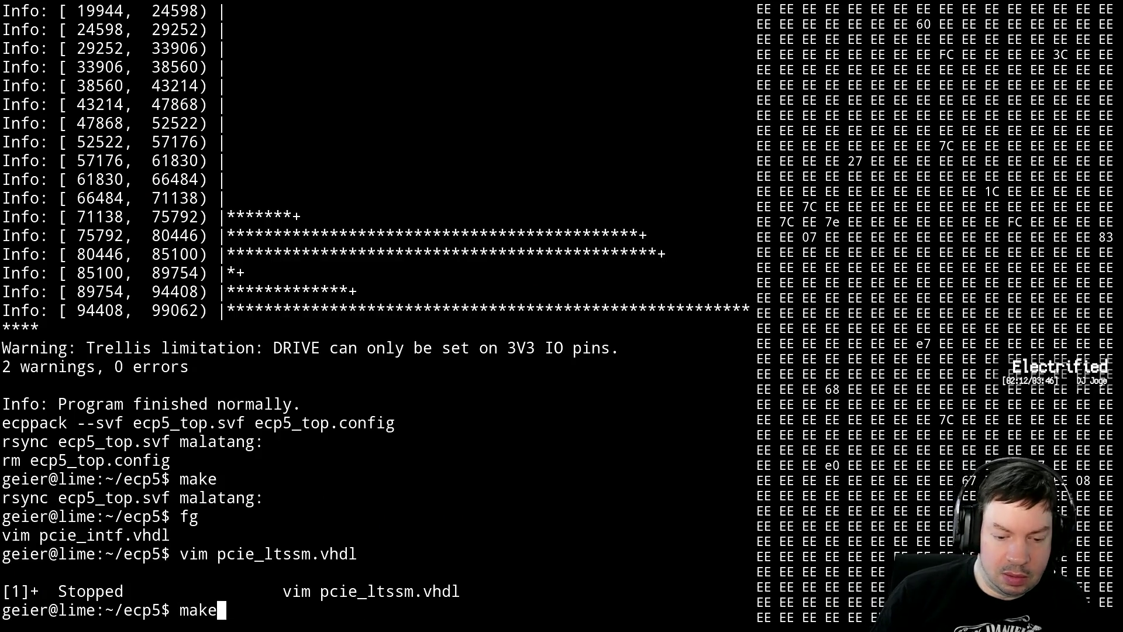
key(Up)
key(Return)
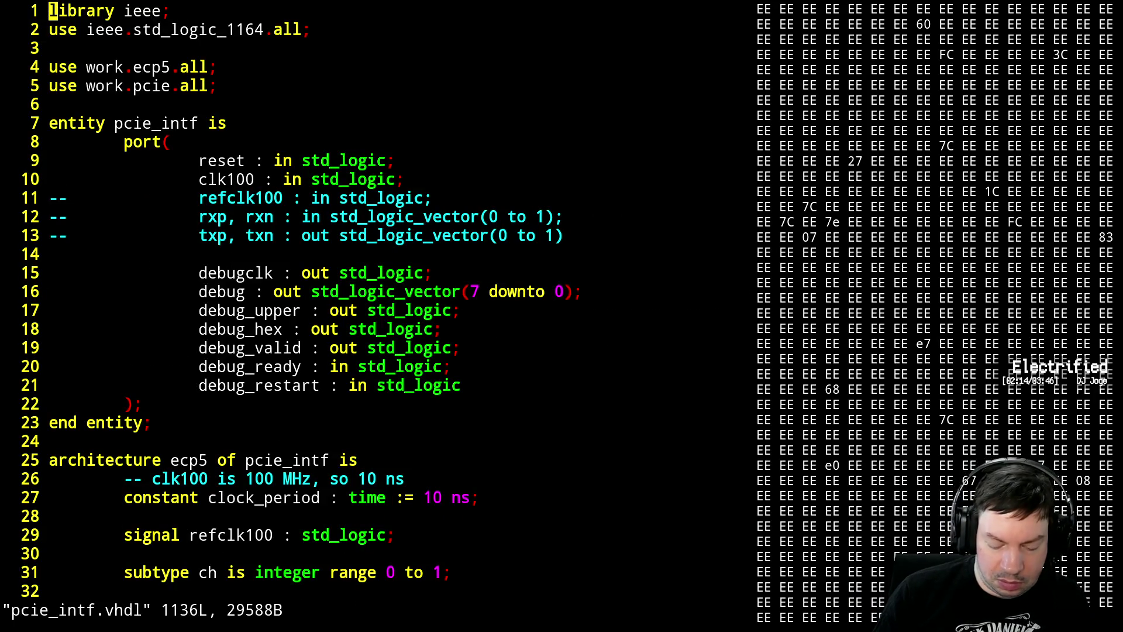
text(/DET)
- Search /DET and step through matches to the SerDes Presence Detect connections
key(Return)
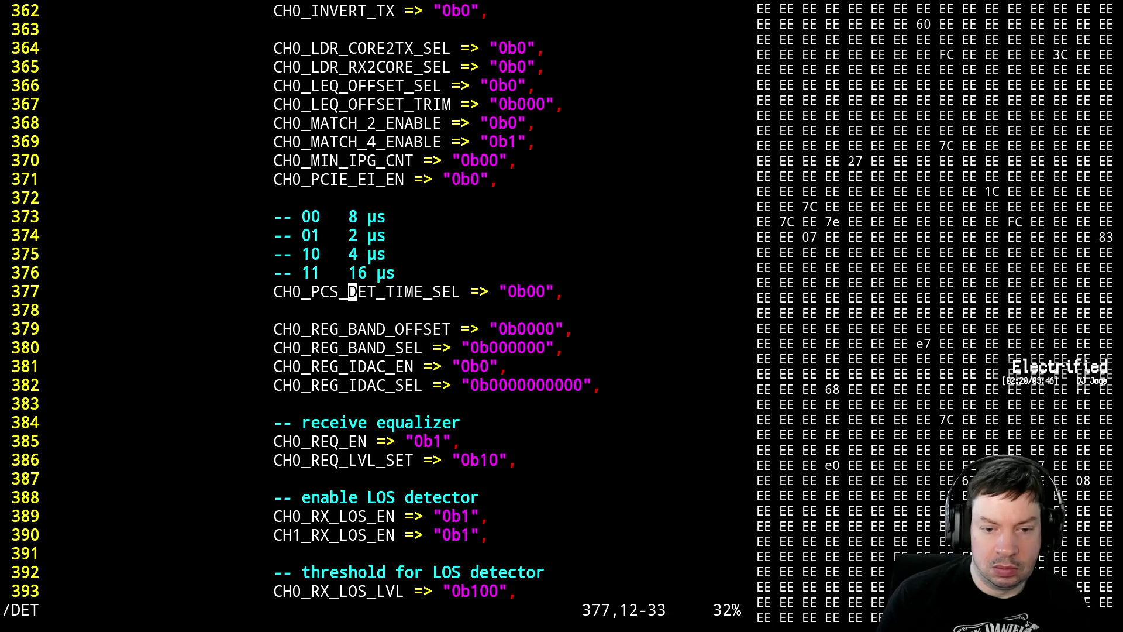
key(n)
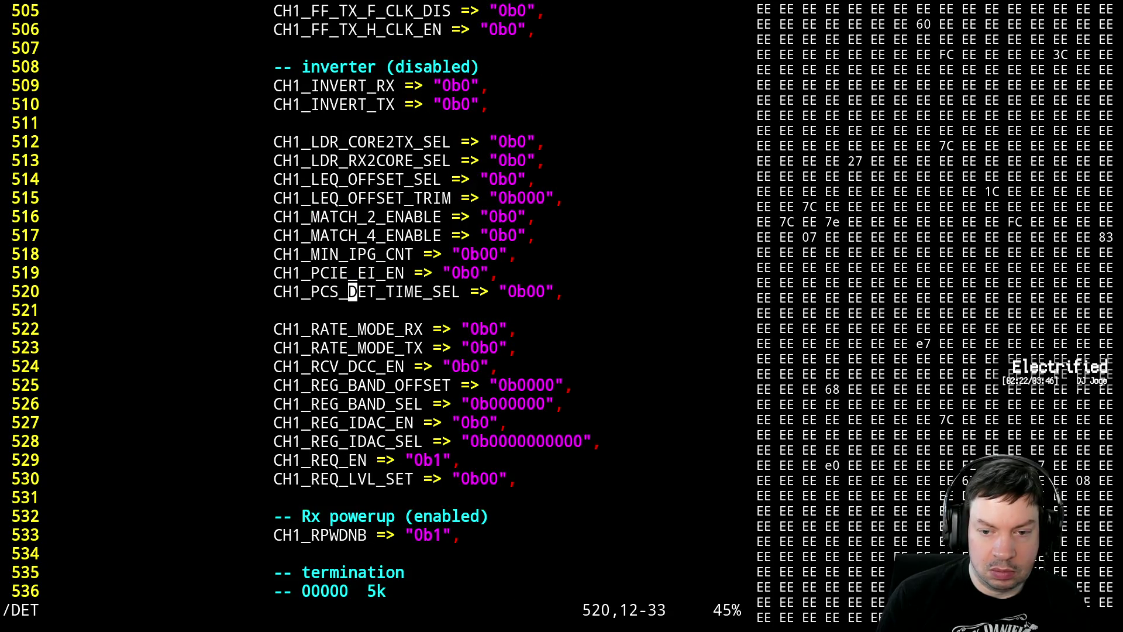
key(n)
key(n)
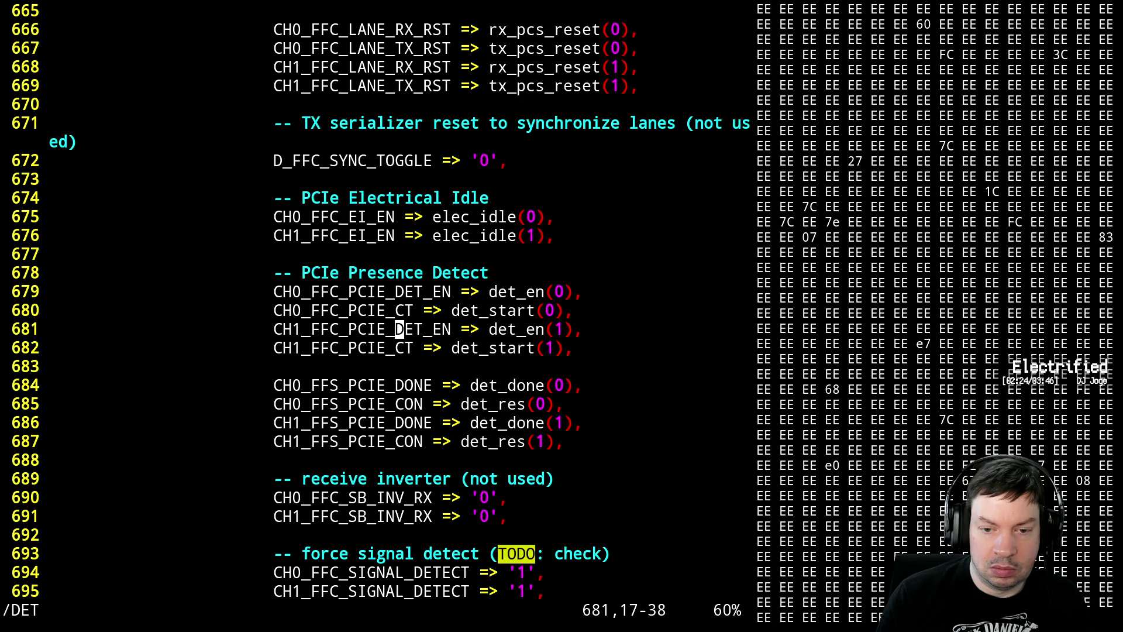
key(n)
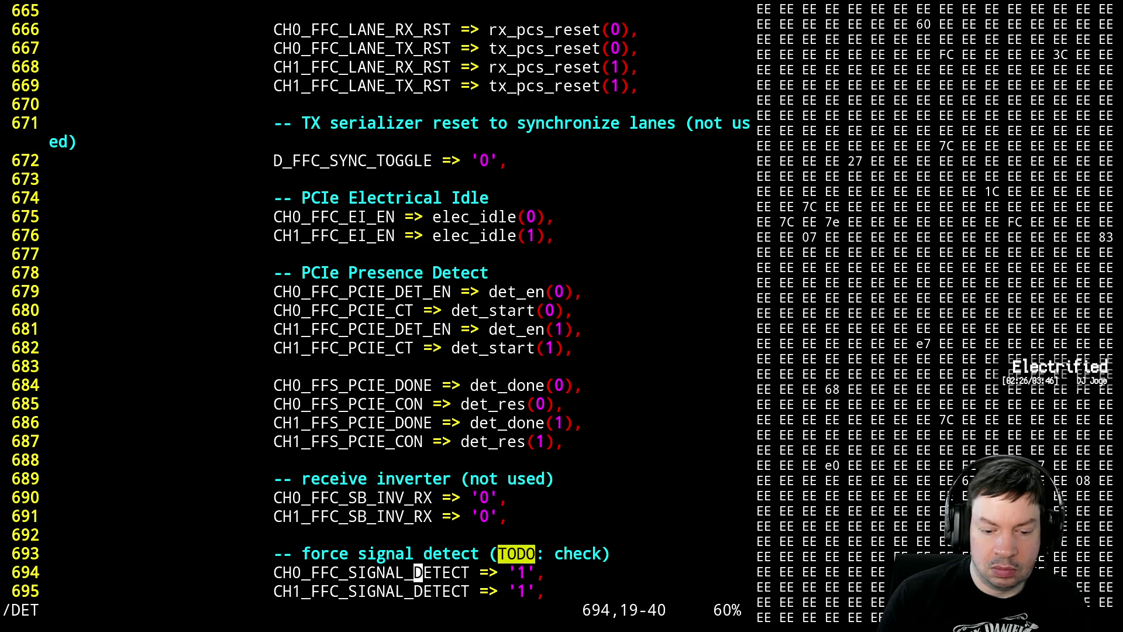
key(n)
key(n)
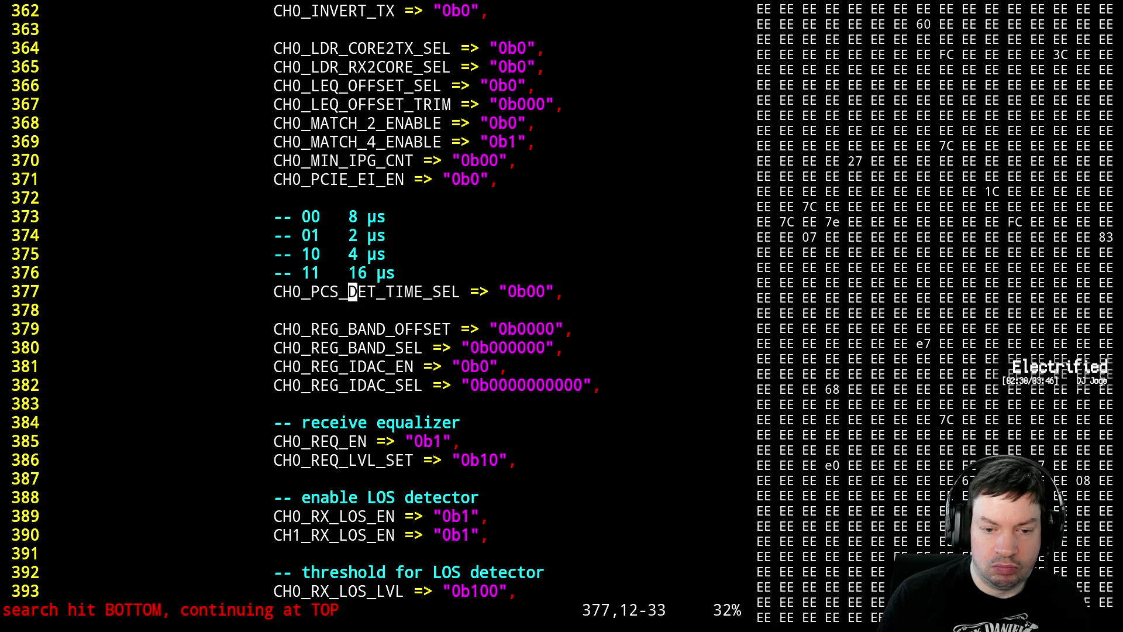
key(n)
key(n)
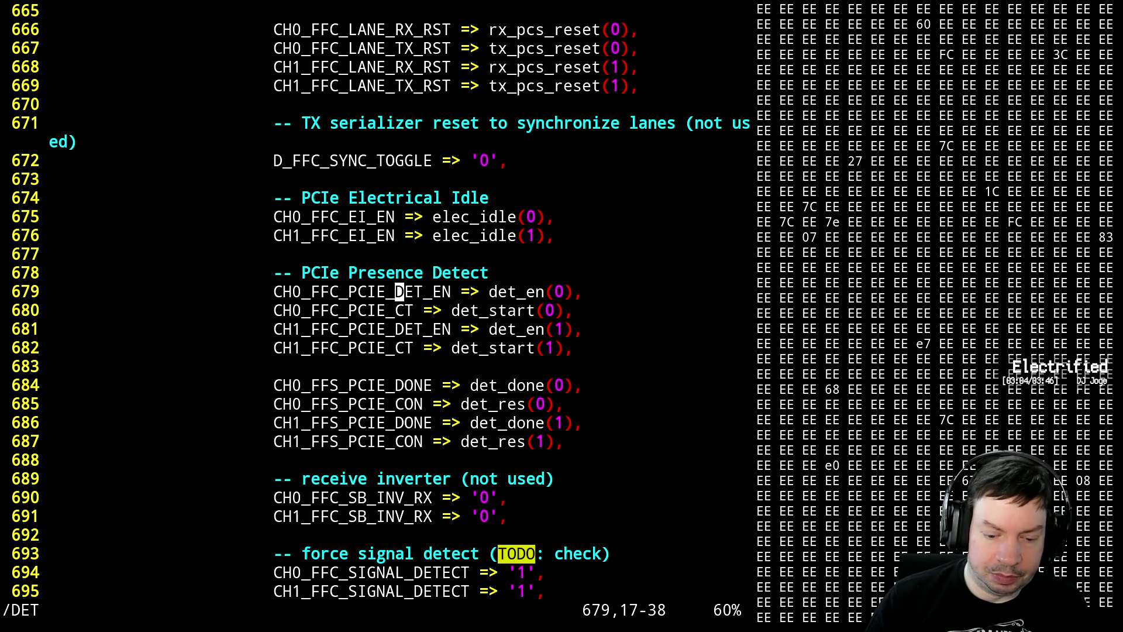
text(:wq)
- Quit pcie_intf.vhdl with :wq and fg back into pcie_ltssm.vhdl
key(Return)
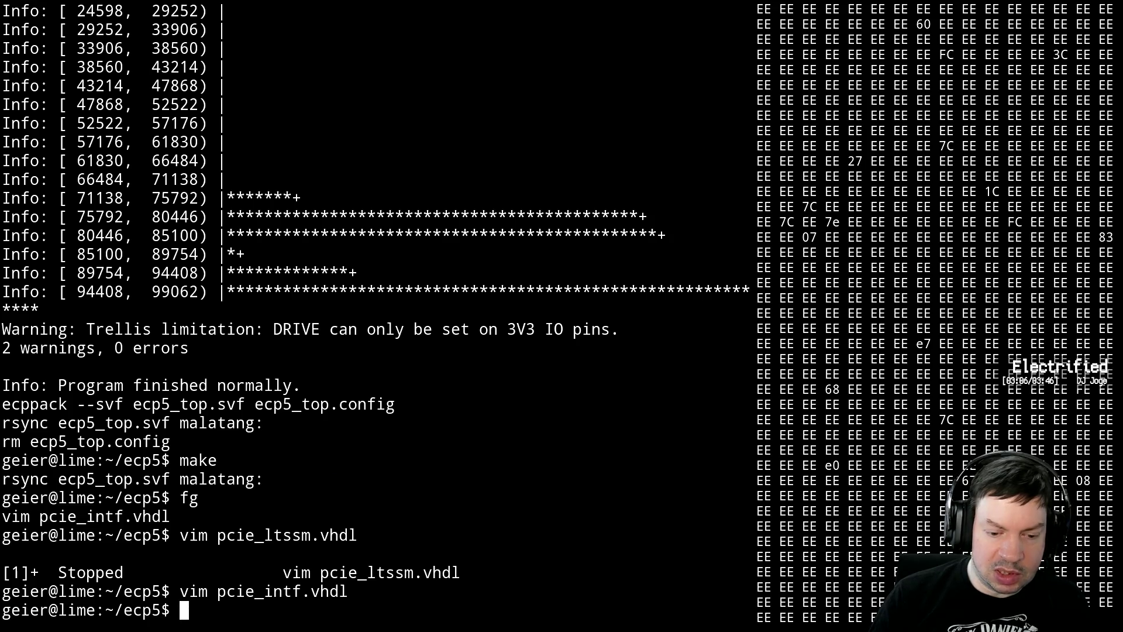
text(fg)
key(Return)
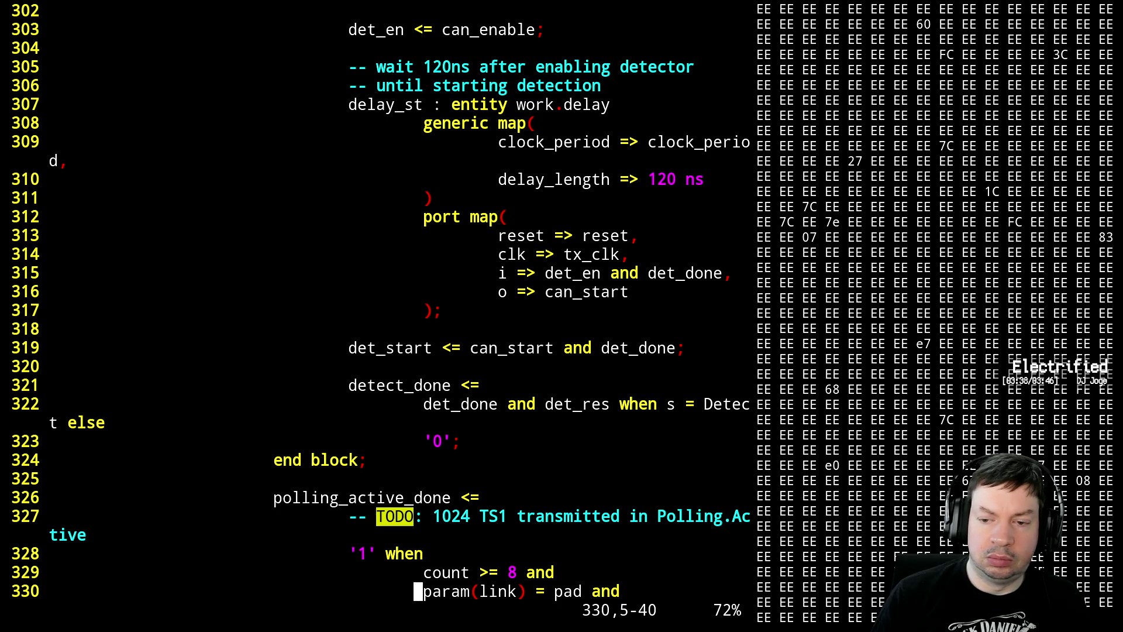
- Comment out det_done on line 315 so the start delay uses det_en only, and save pcie_ltssm.vhdl
key(k)
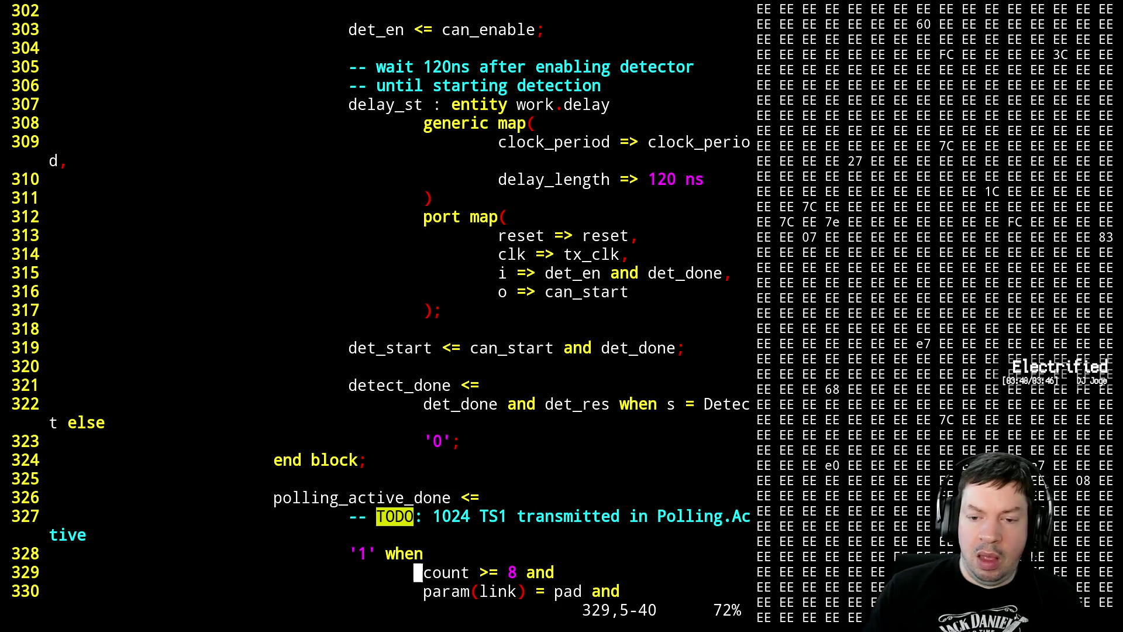
key(k)
key(k)
key(k)
key(k)
key(k)
key(k)
key(k)
key(k)
key(l)
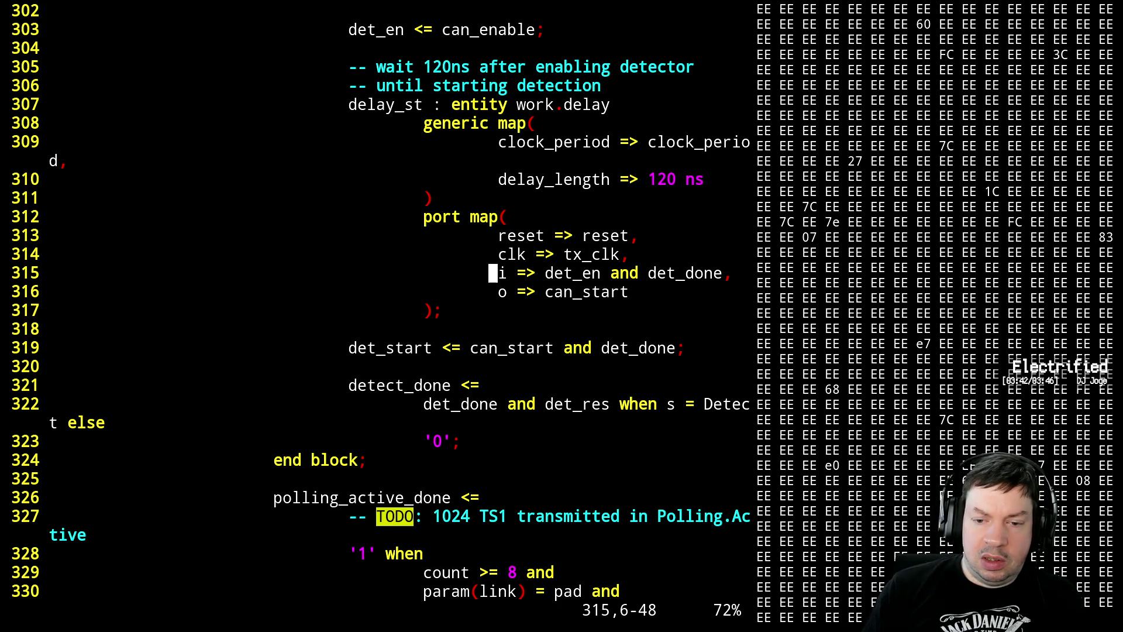
key(l)
key(l)
key(l)
key(l)
key(l)
key(l)
text(a)
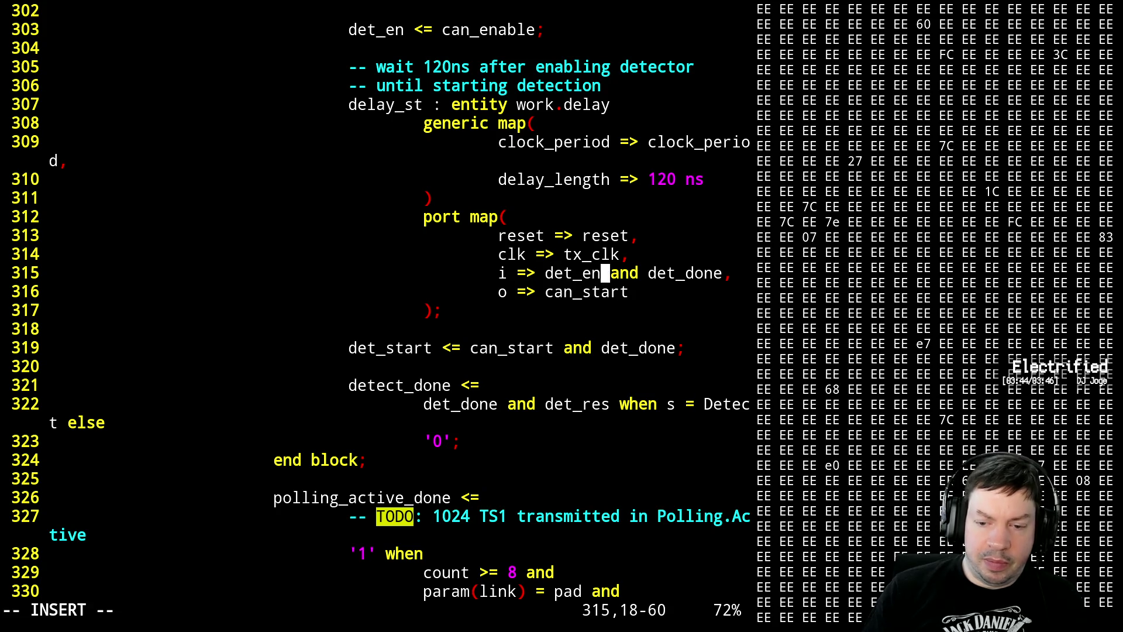
text(, --)
key(Escape)
text(:w)
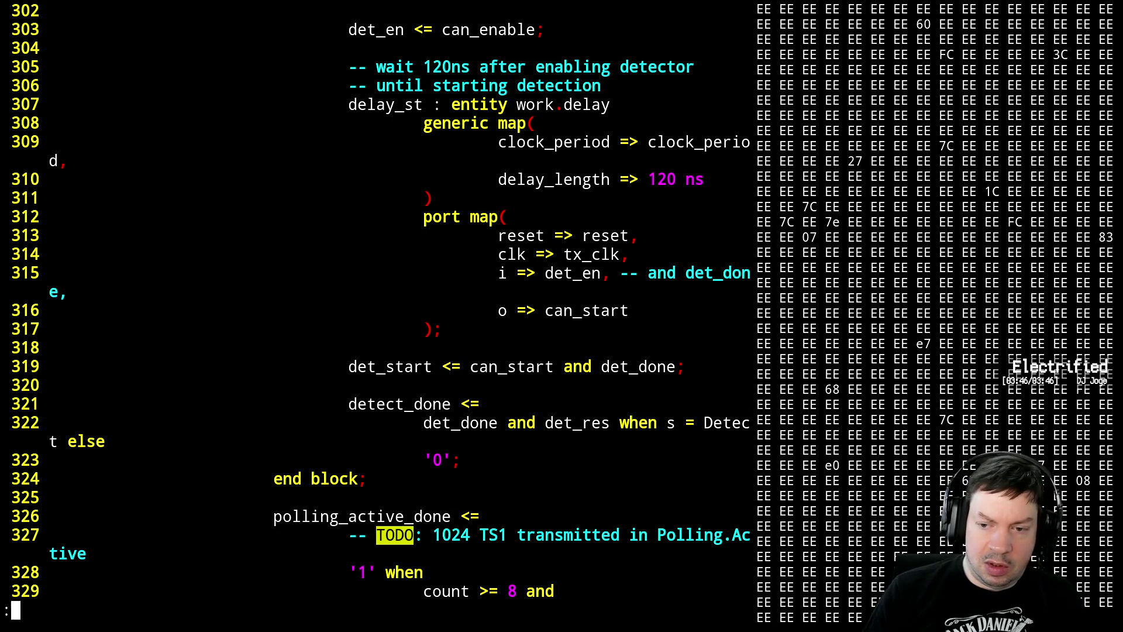
key(Return)
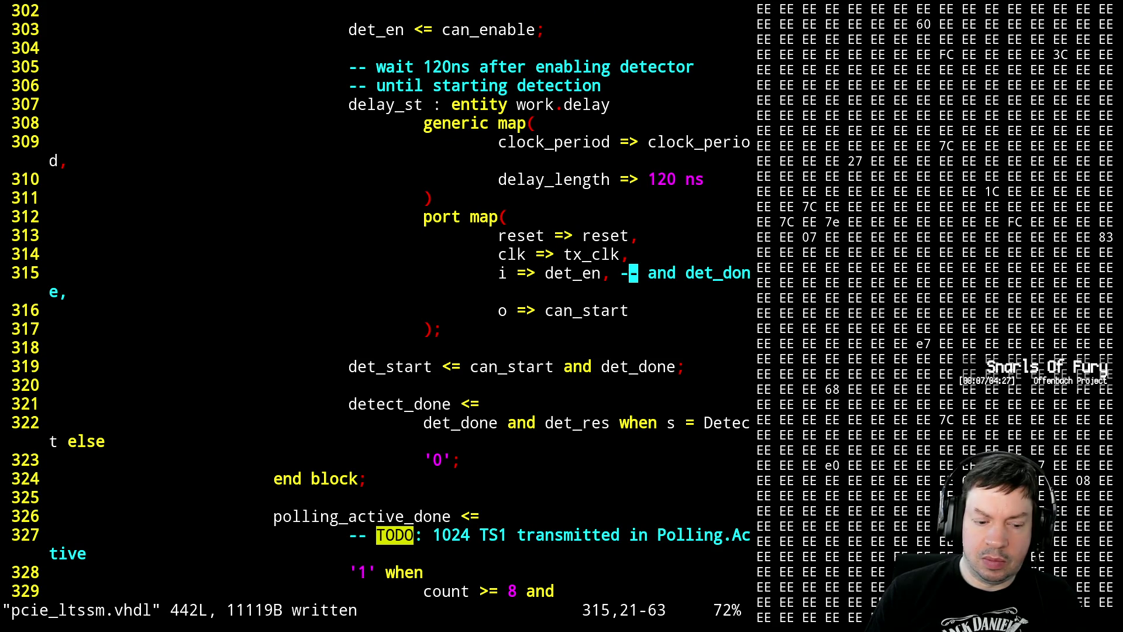
- Rebuild the design with make from the shell and resume the editor
key(ctrl+z)
text(make)
key(Return)
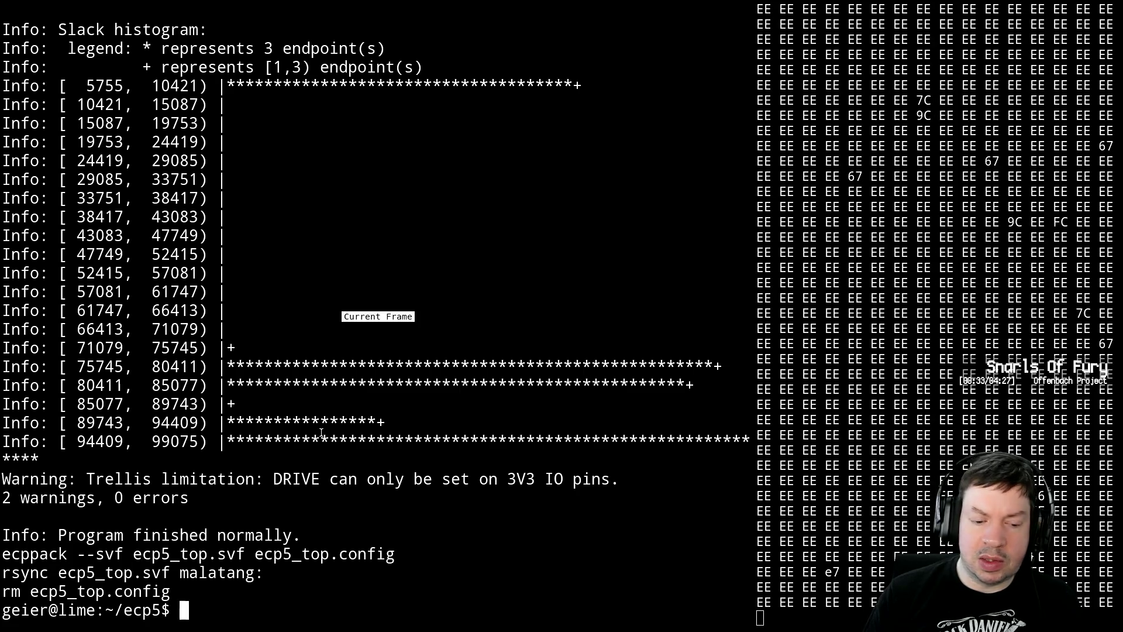
text(fg)
key(Return)
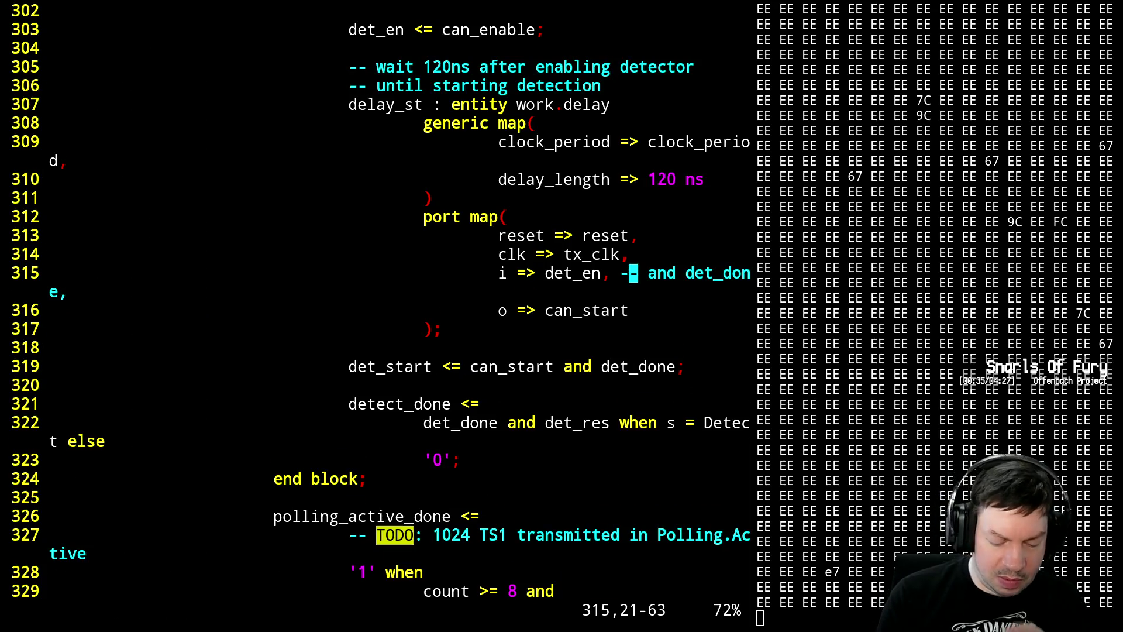
- Undo the line 315 change and comment out the det_done condition on the detect_done assignment
key(u)
key(u)
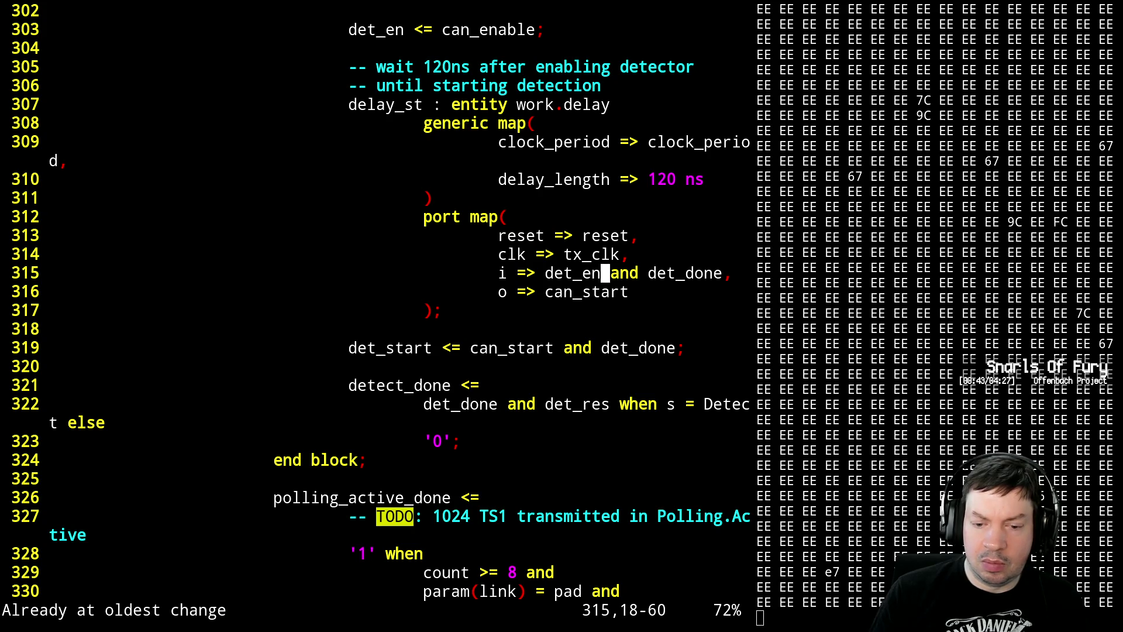
key(j)
key(j)
key(j)
key(j)
key(j)
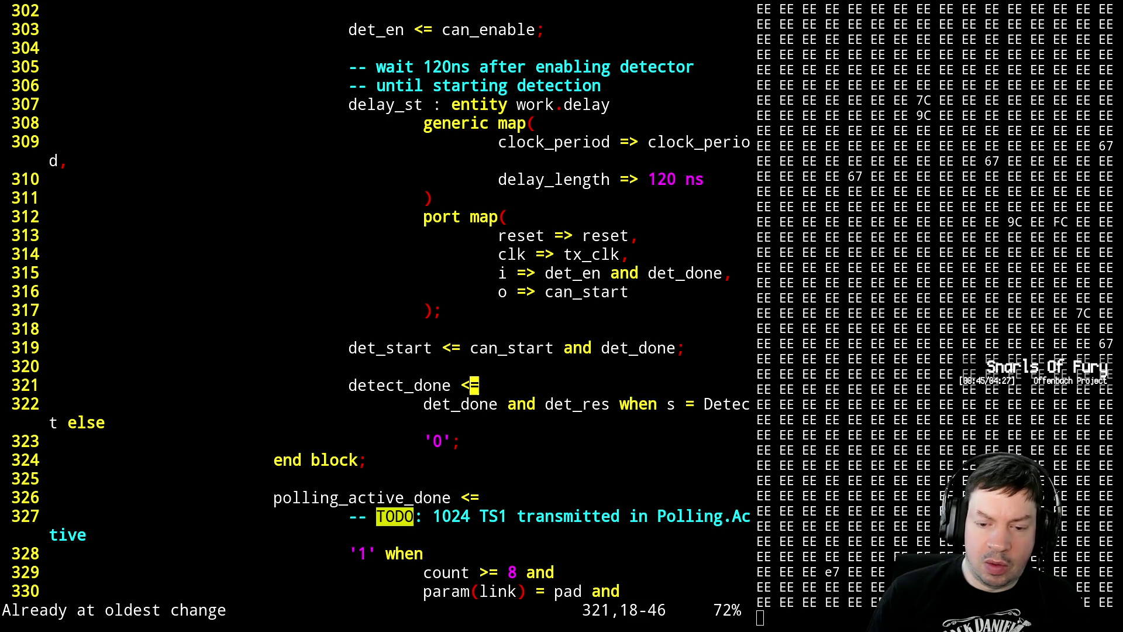
text(a '1')
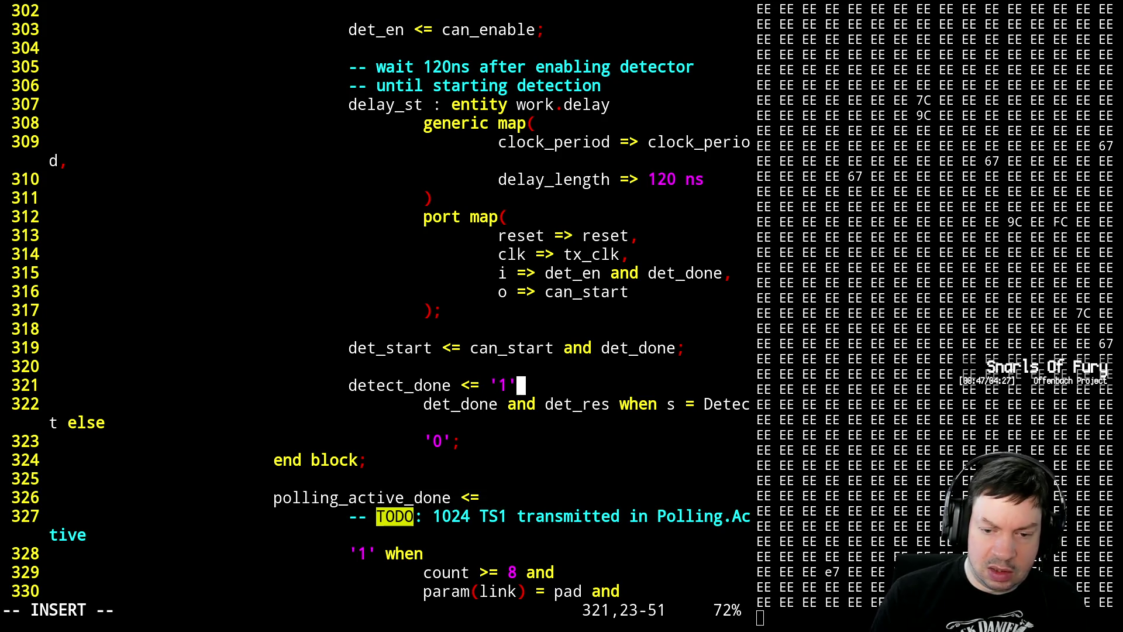
text(;)
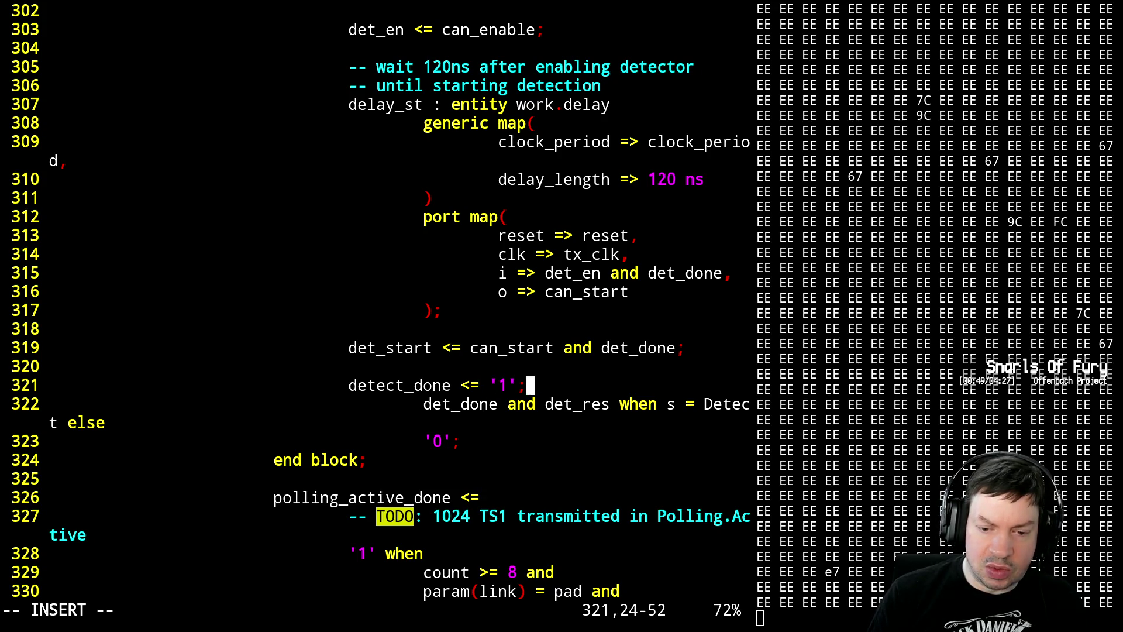
key(Escape)
text(j)
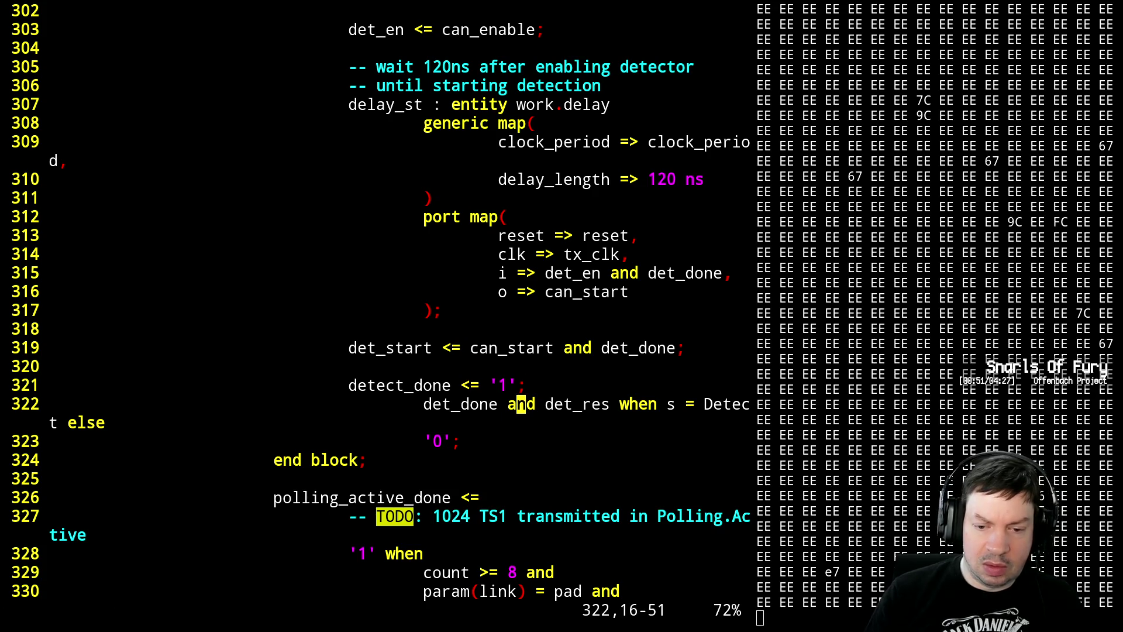
text(I--)
- Comment out the '0' fallback on line 323 so detect_done is forced to '1', and save
key(Down)
key(Down)
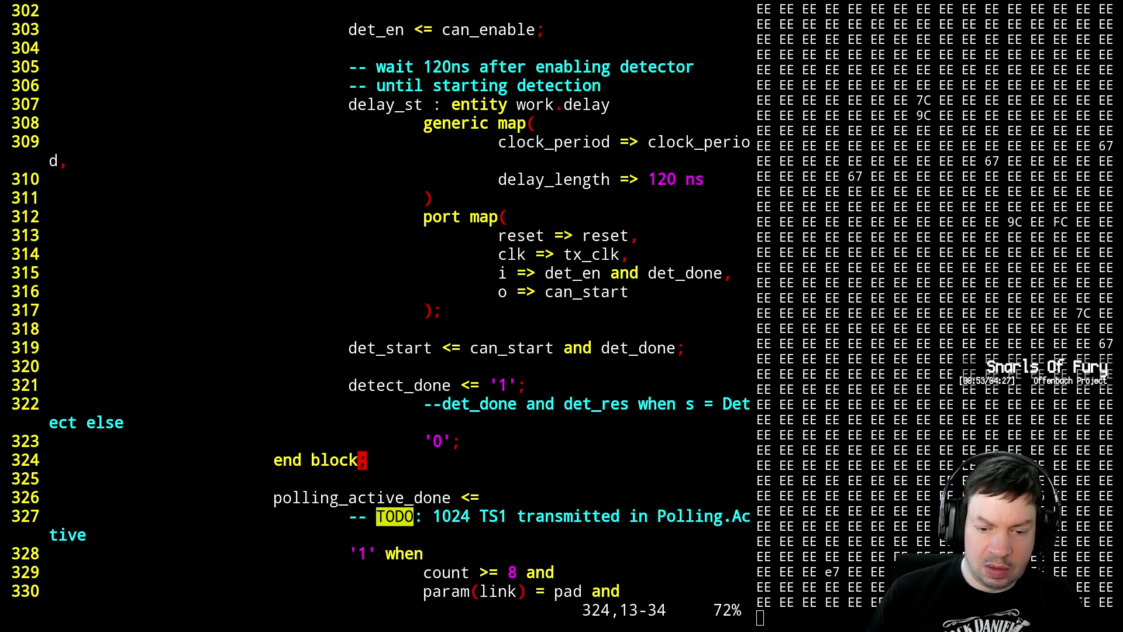
key(Up)
key(Escape)
text(/.)
key(Escape)
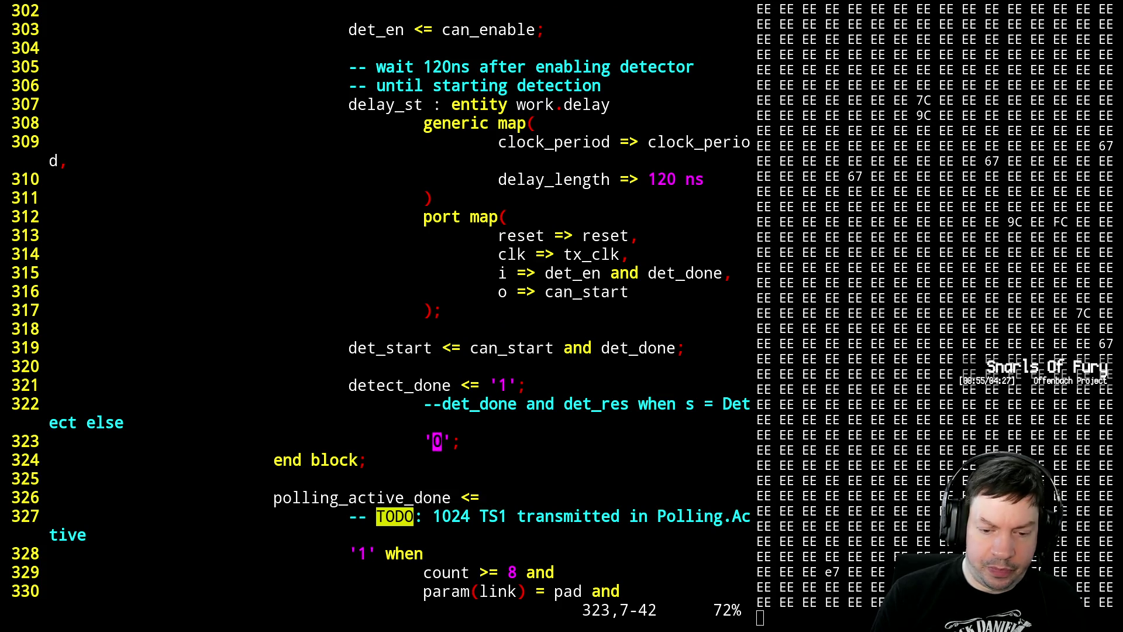
key(period)
text(:w)
key(Return)
- Suspend the editor and rebuild the design with make
key(ctrl+z)
text(make)
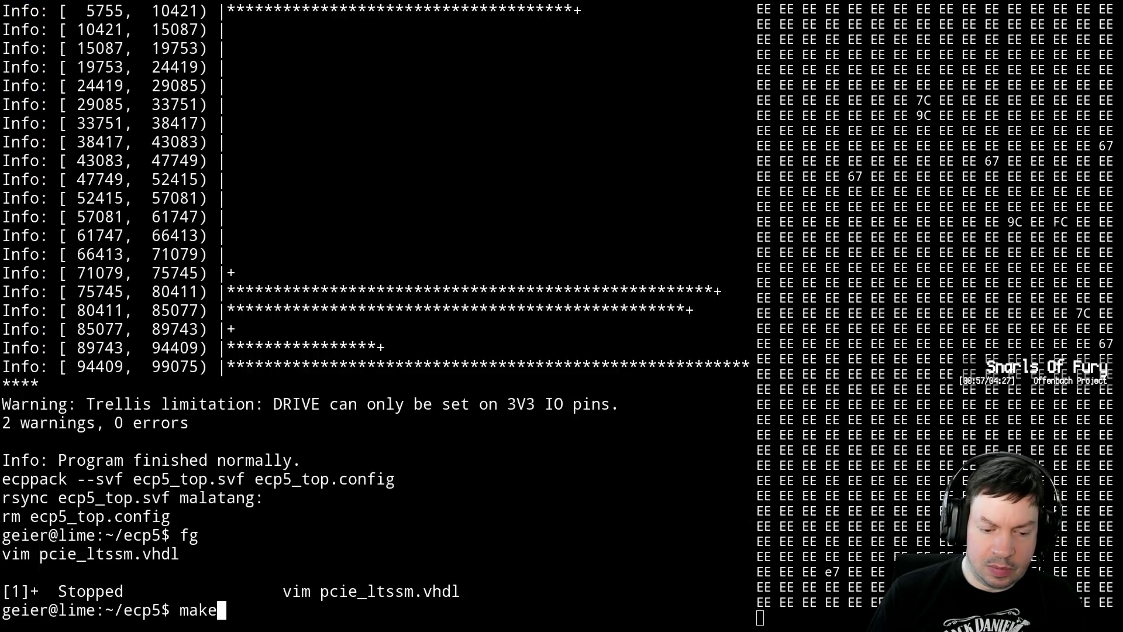
key(Return)
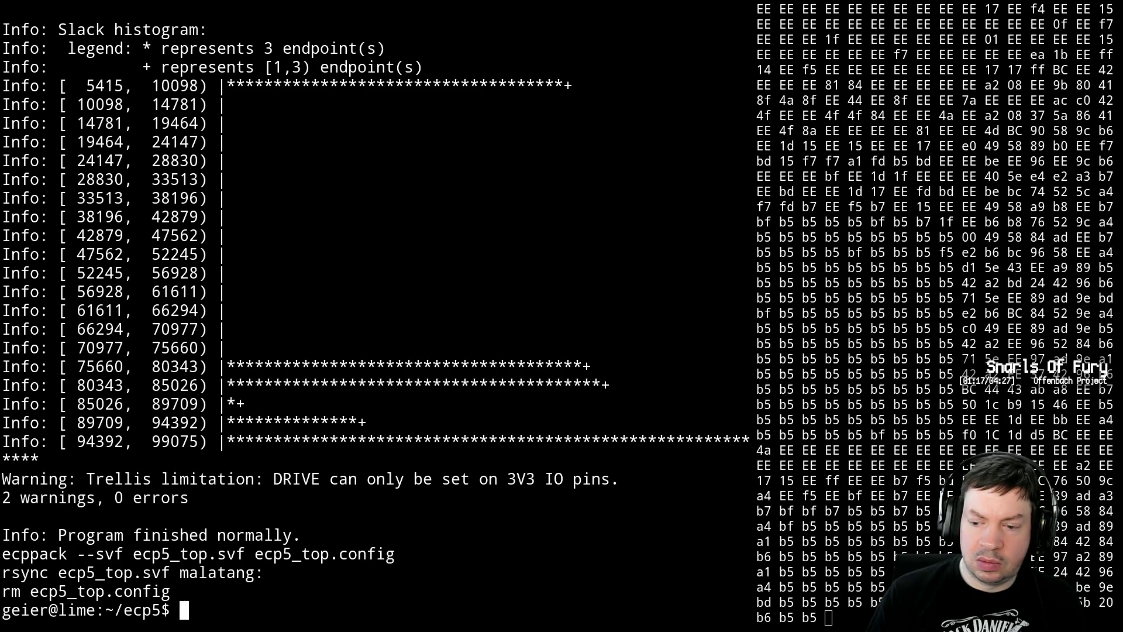
text(fg)
- Resume Vim, revert the forced detect_done edit and position before det_done on line 322
key(Return)
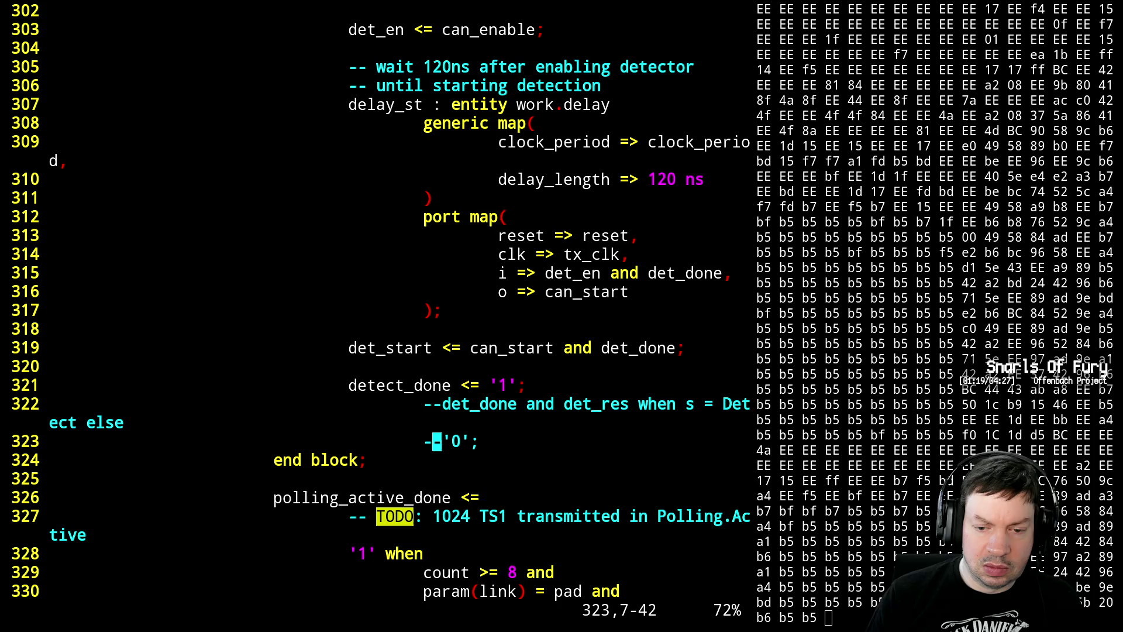
key(u)
key(u)
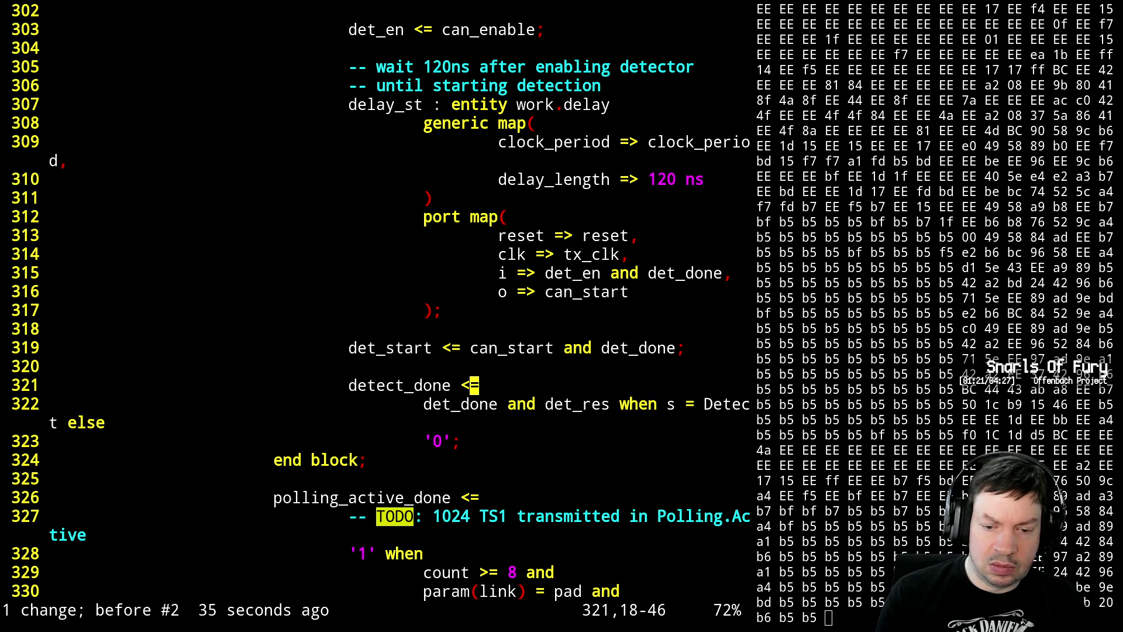
key(j)
key(h)
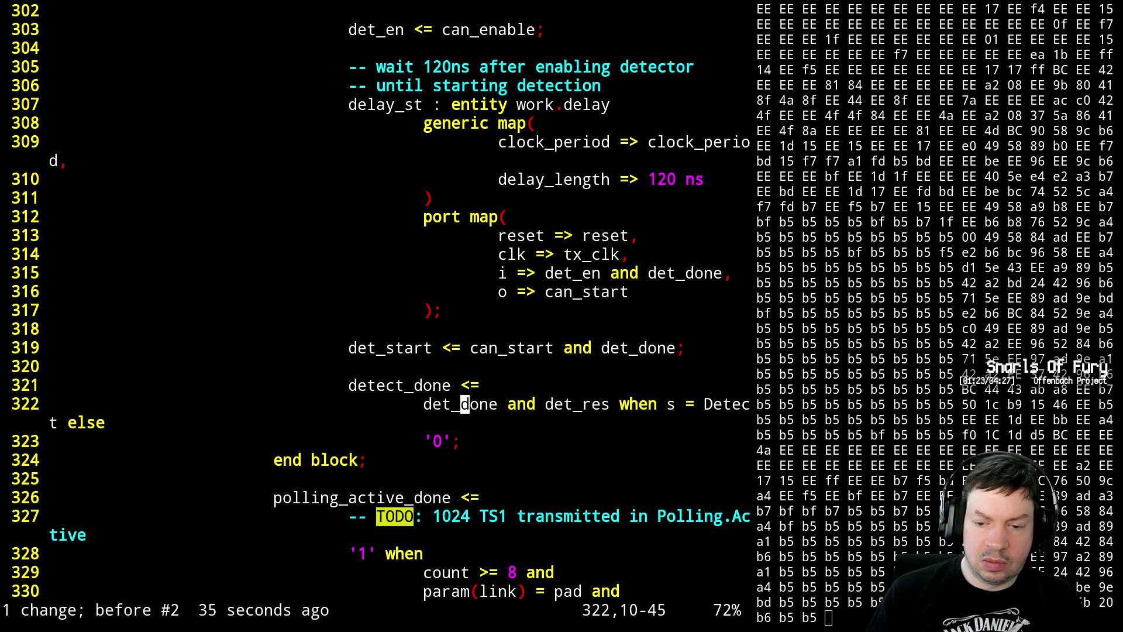
key(h)
key(h)
key(h)
key(h)
key(h)
key(l)
key(l)
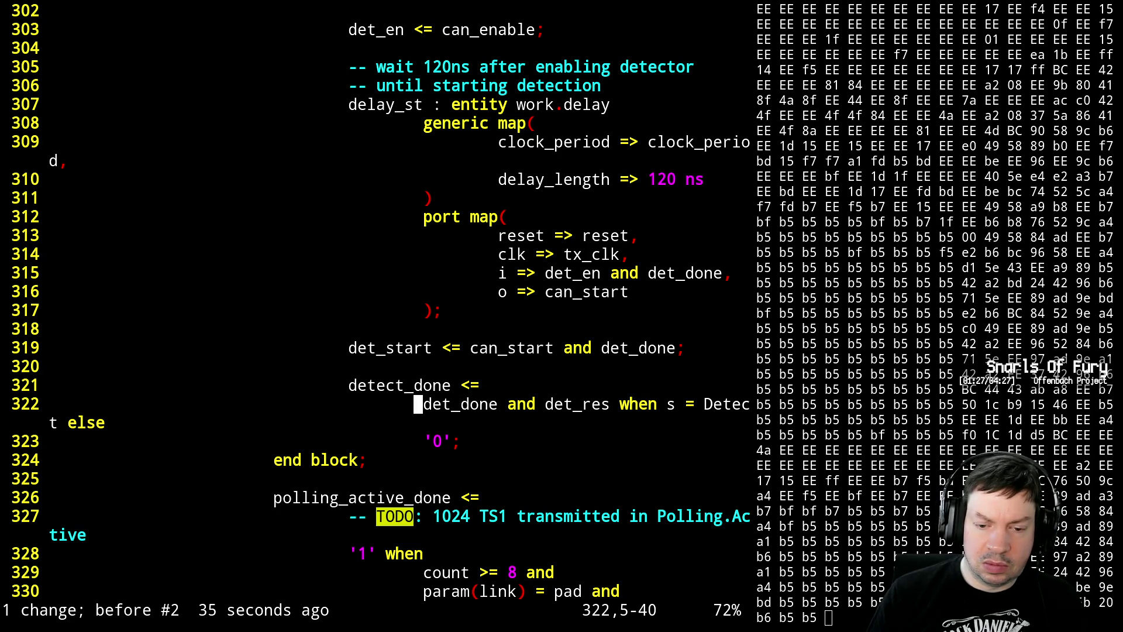
text(a'1')
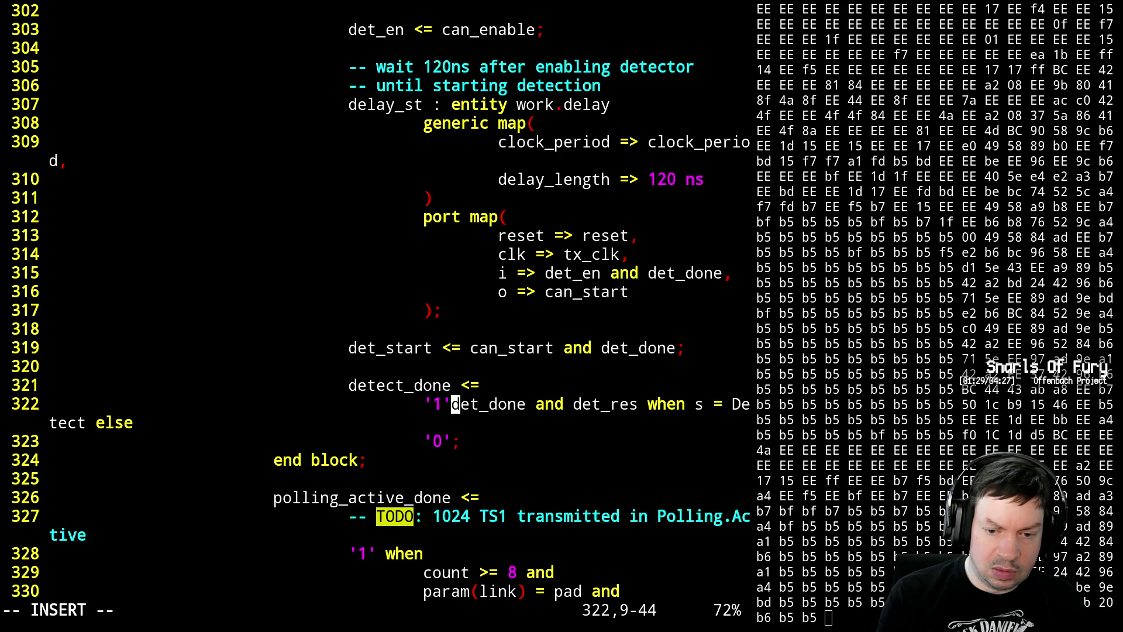
text( or ()
- Make detect_done '1' or (det_done and det_res) and save pcie_ltssm.vhdl
key(Right)
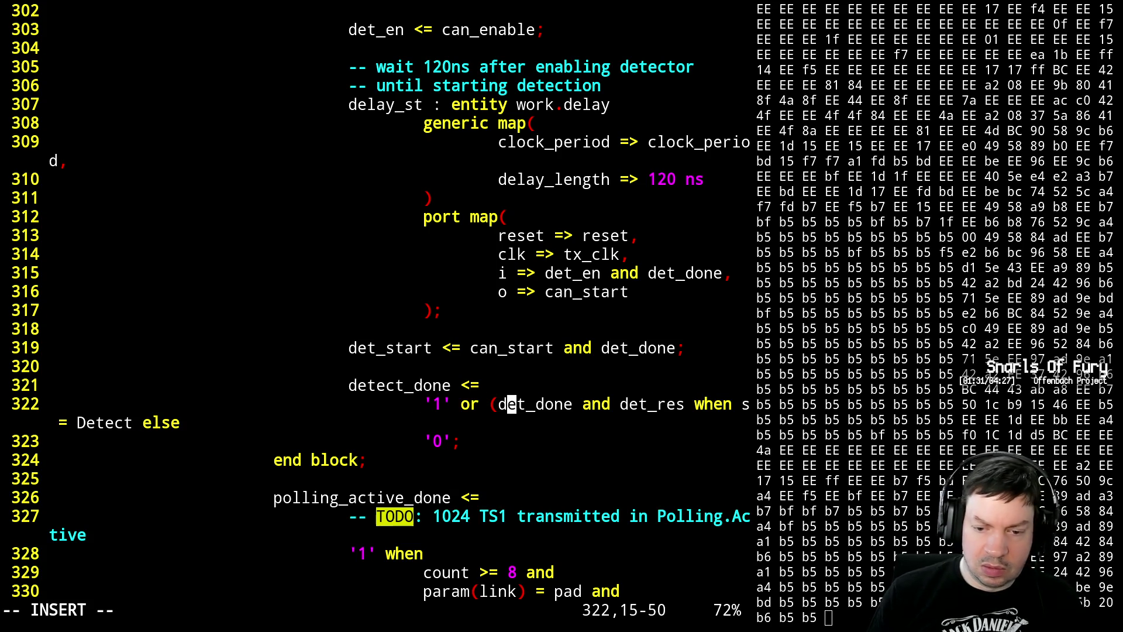
key(Right)
key(Right)
key(Right)
key(Right)
key(Right)
key(Right)
key(Right)
key(Right)
key(Left)
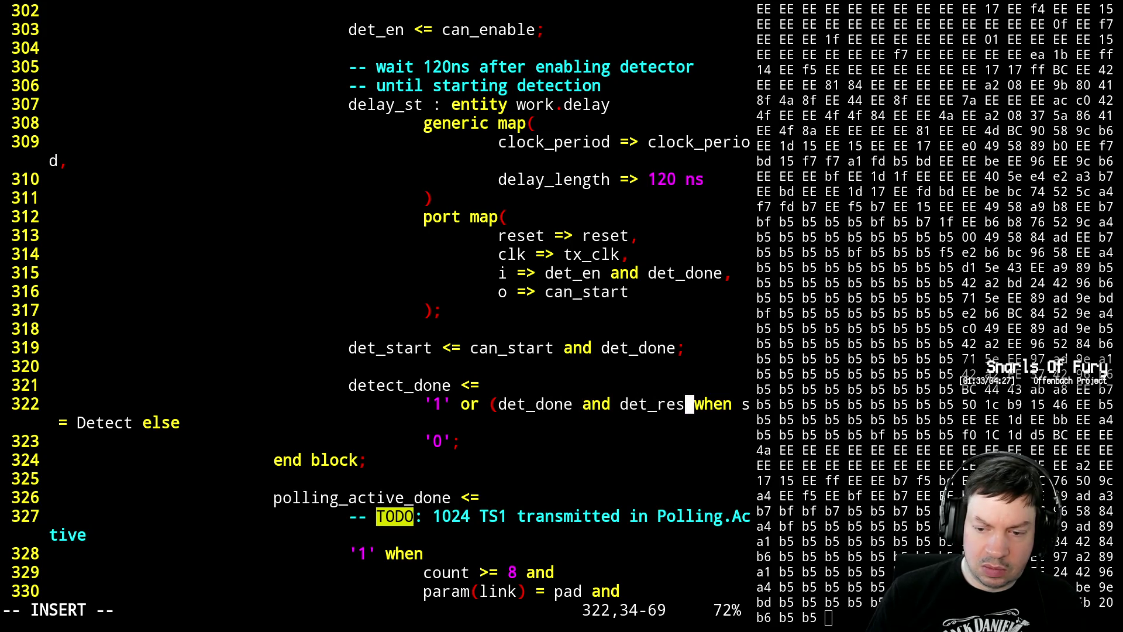
text())
key(Escape)
text(:w)
key(Return)
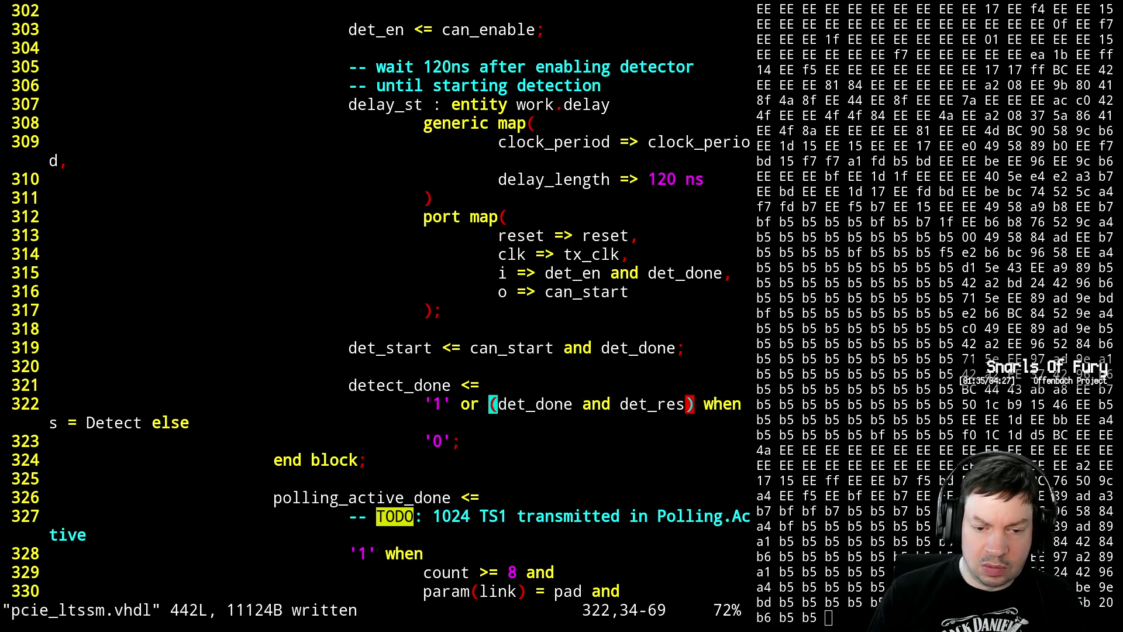
- Rebuild the design with make and return to the editor
key(ctrl+z)
text(make)
key(Return)
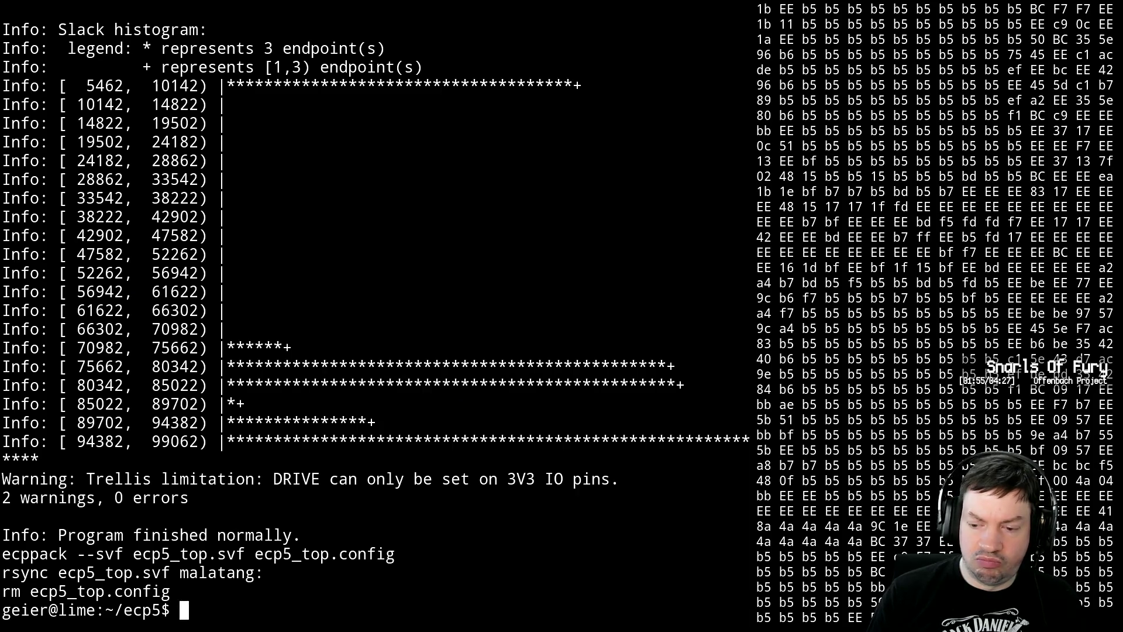
text(fg)
key(Return)
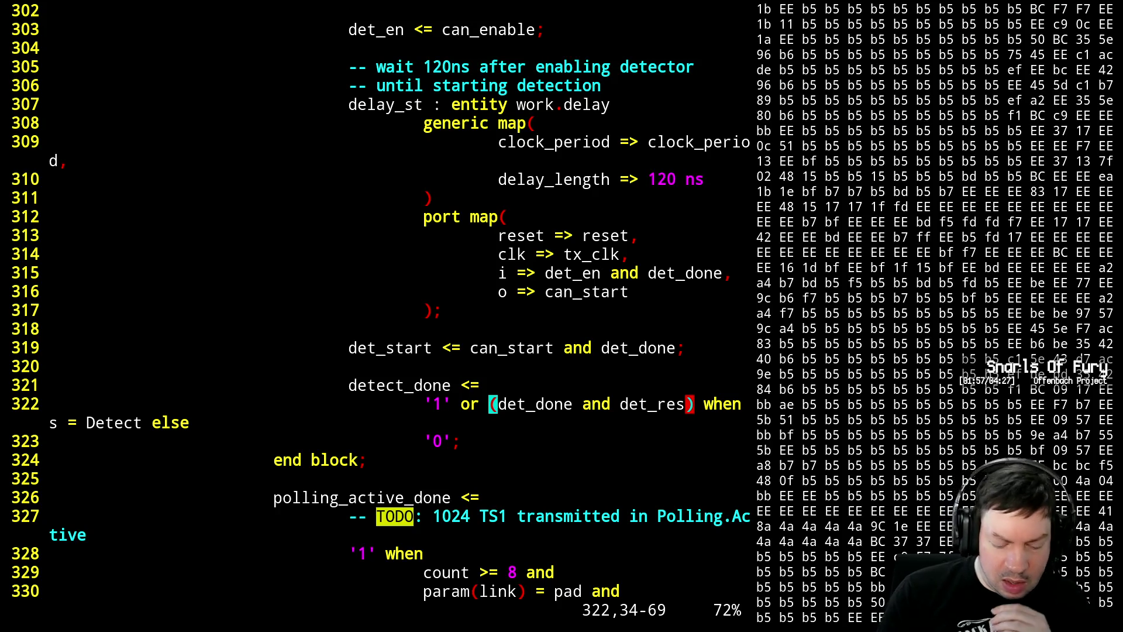
- Undo and redo to restore the '1' or (...) expression on line 322
key(u)
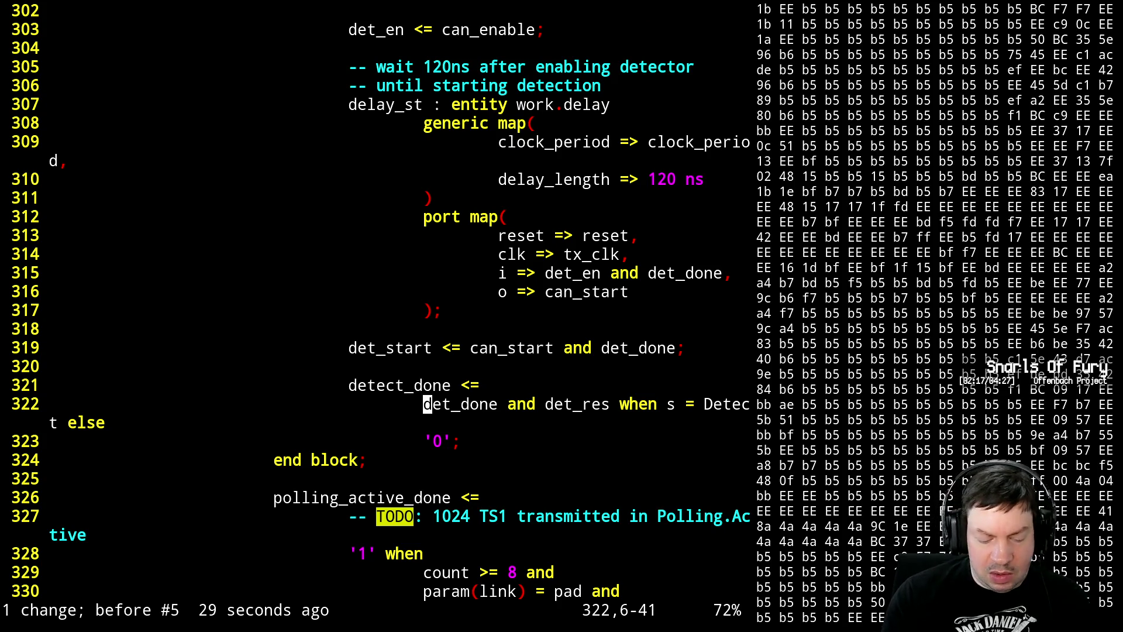
key(u)
key(ctrl+r)
key(ctrl+r)
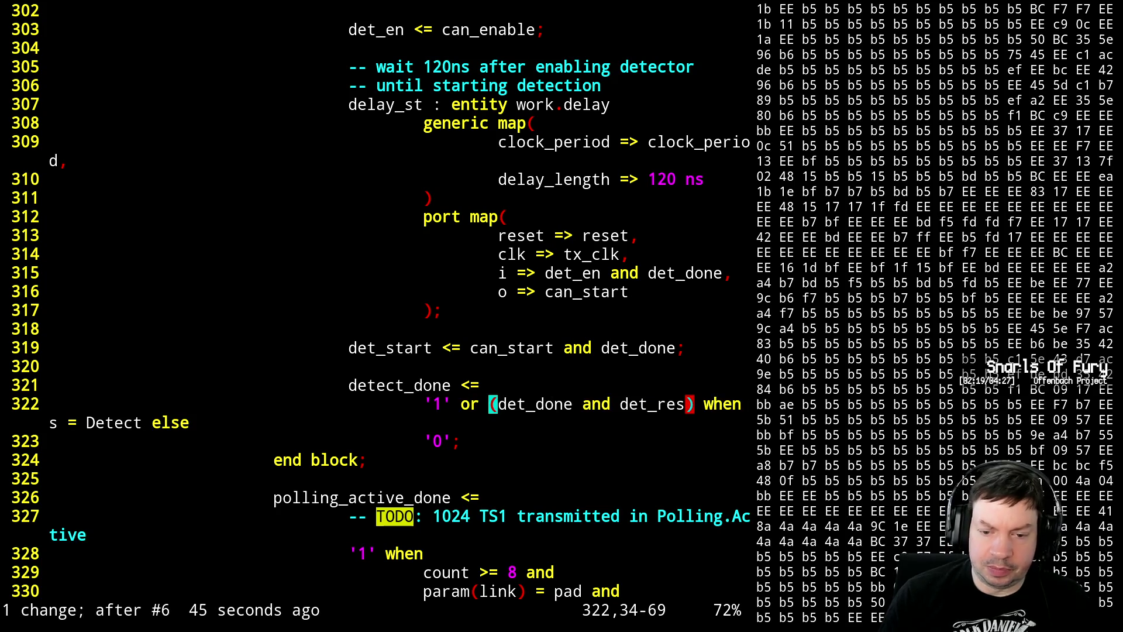
key(h)
key(h)
key(h)
key(h)
key(h)
key(h)
key(h)
key(h)
key(h)
key(h)
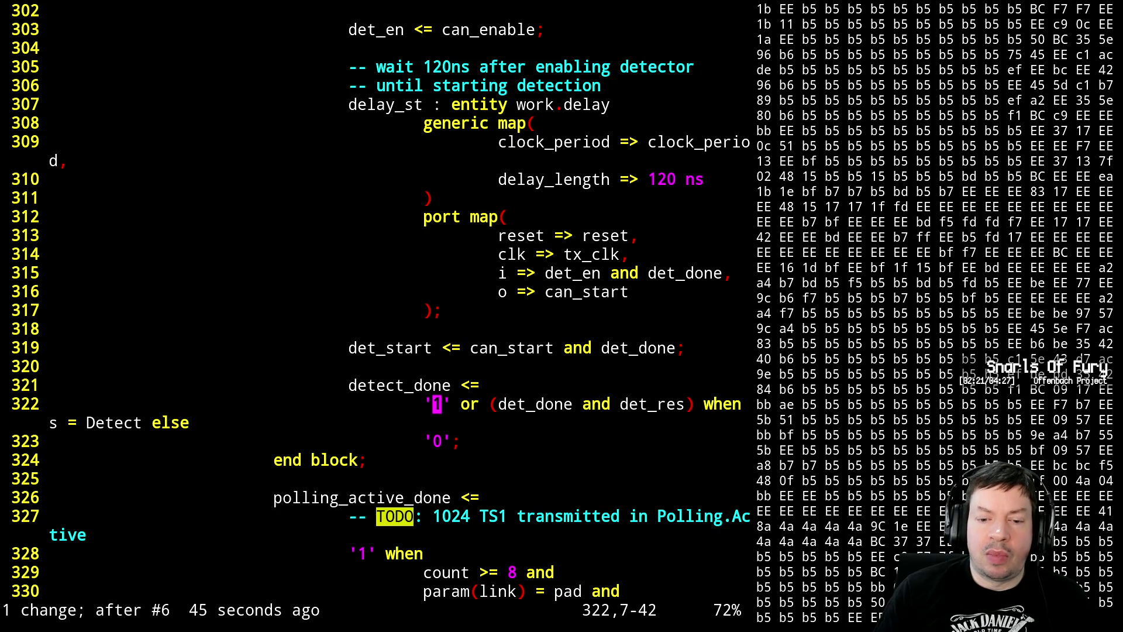
key(h)
- Replace '1' with det_en so detect_done is det_en or (det_done and det_res), and save
key(d)
key(shift+w)
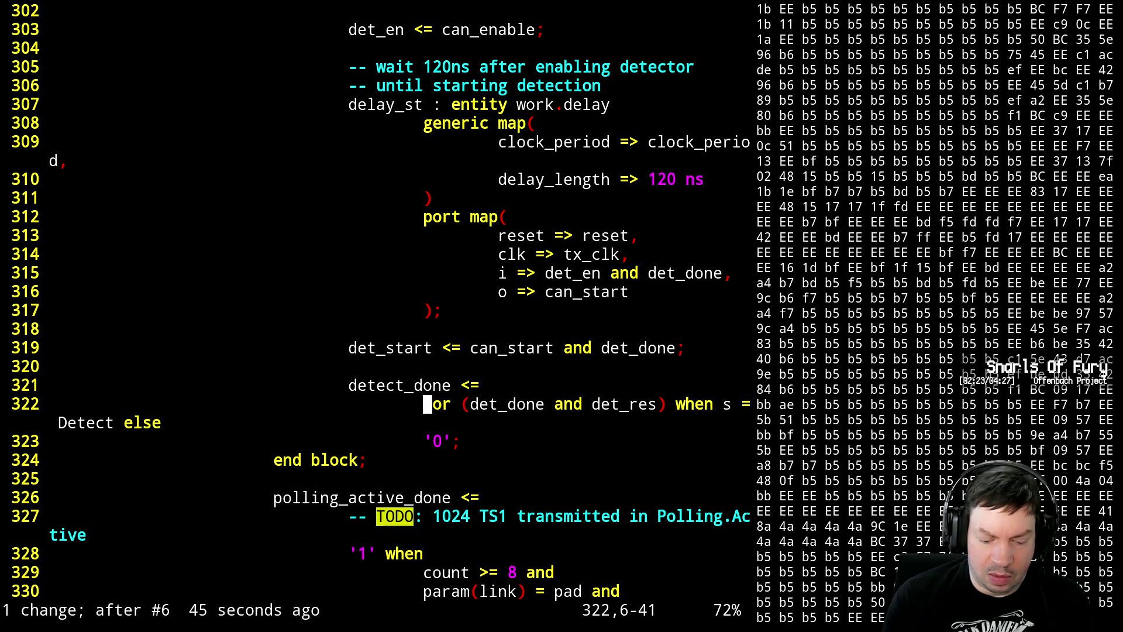
key(l)
key(l)
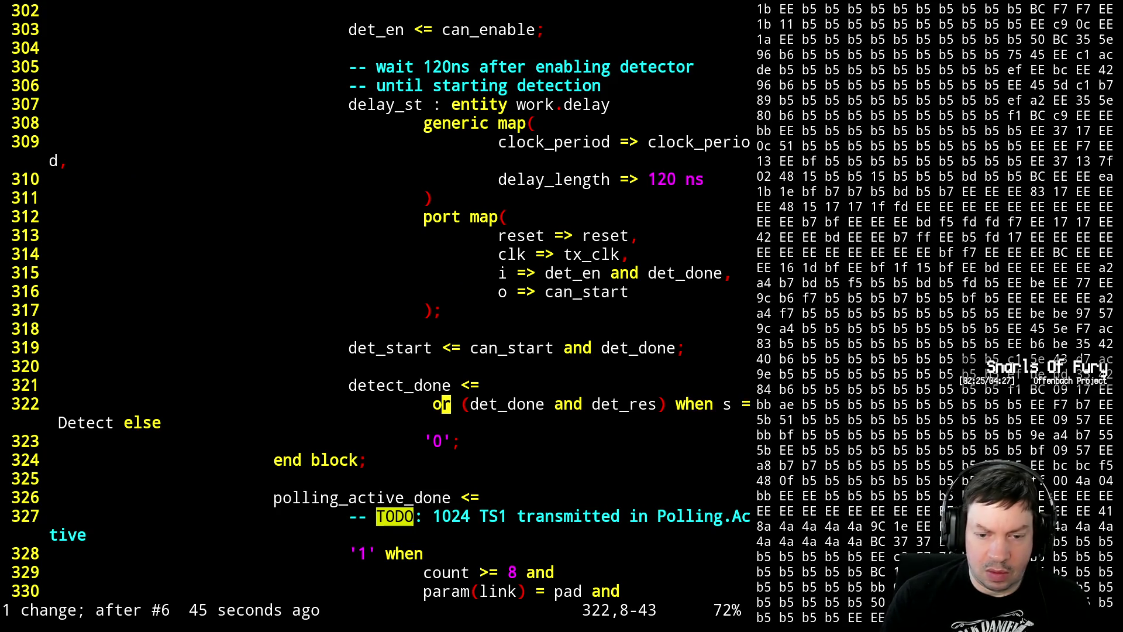
key(h)
key(h)
key(a)
key(Left)
text(de)
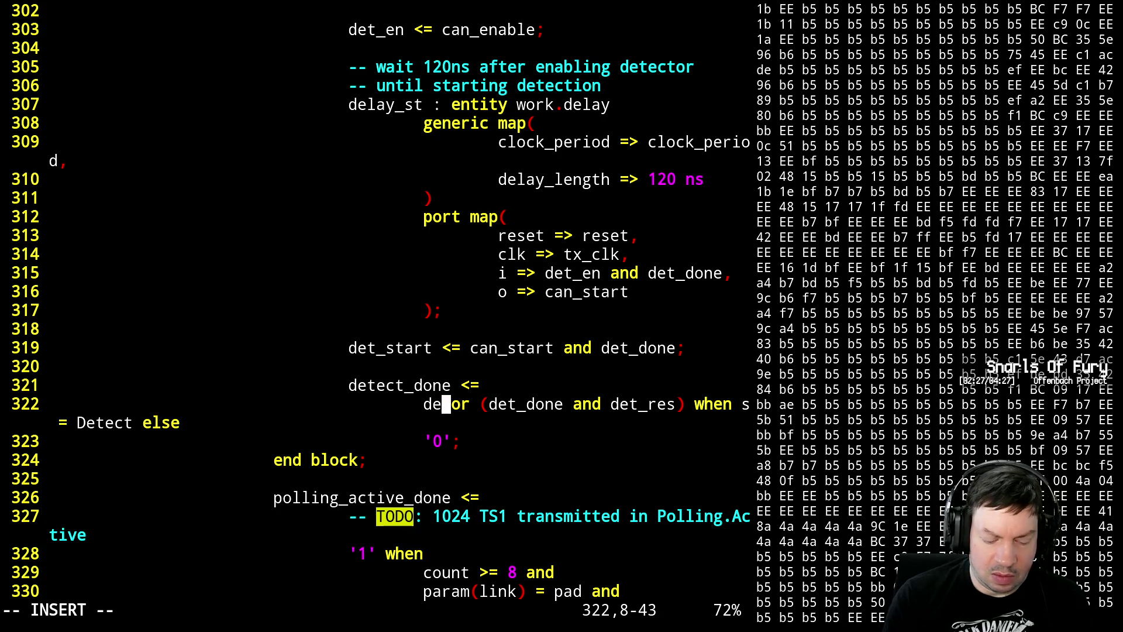
text(t_en)
key(Escape)
text(:w)
key(Return)
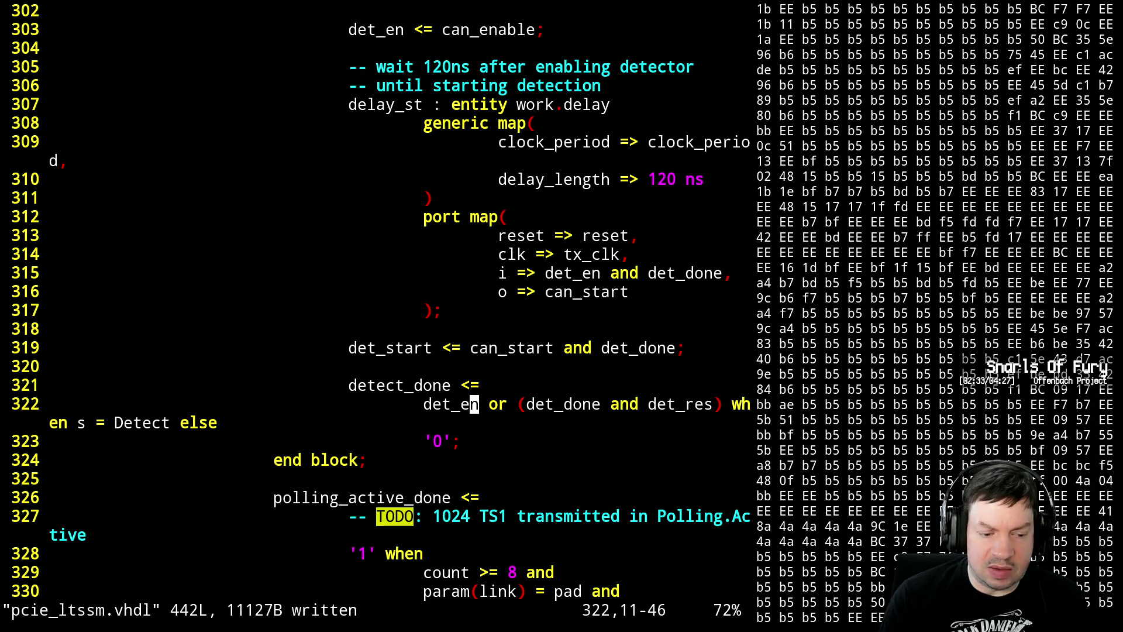
- Rebuild the design with make and resume the editor
key(ctrl+z)
text(make)
key(Return)
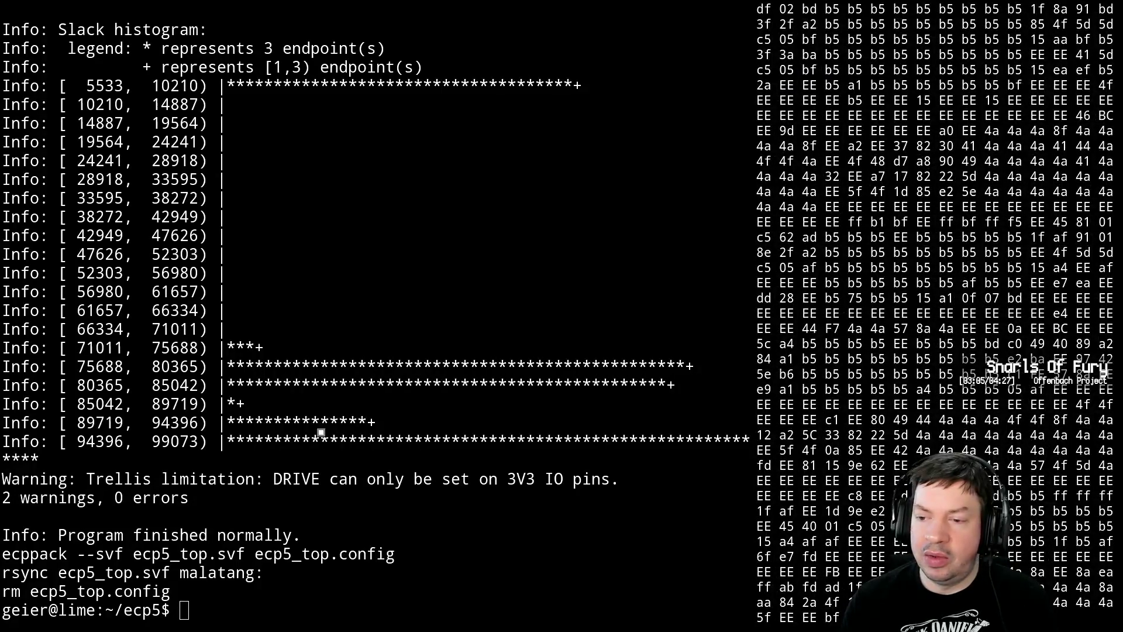
text(fg)
key(Return)
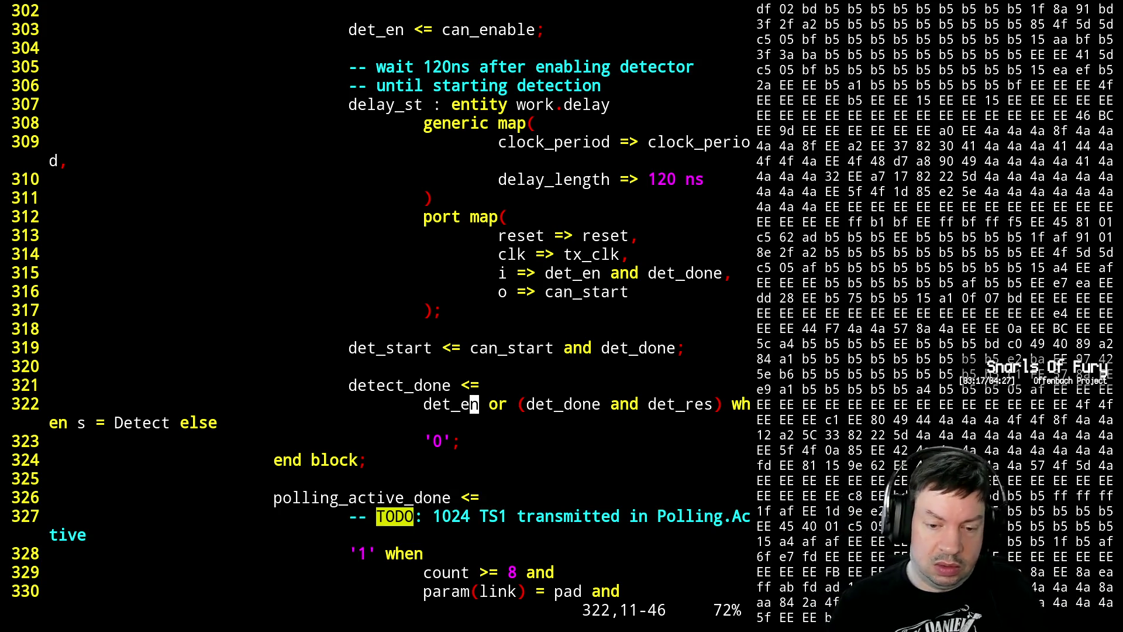
text(hbcwcat)
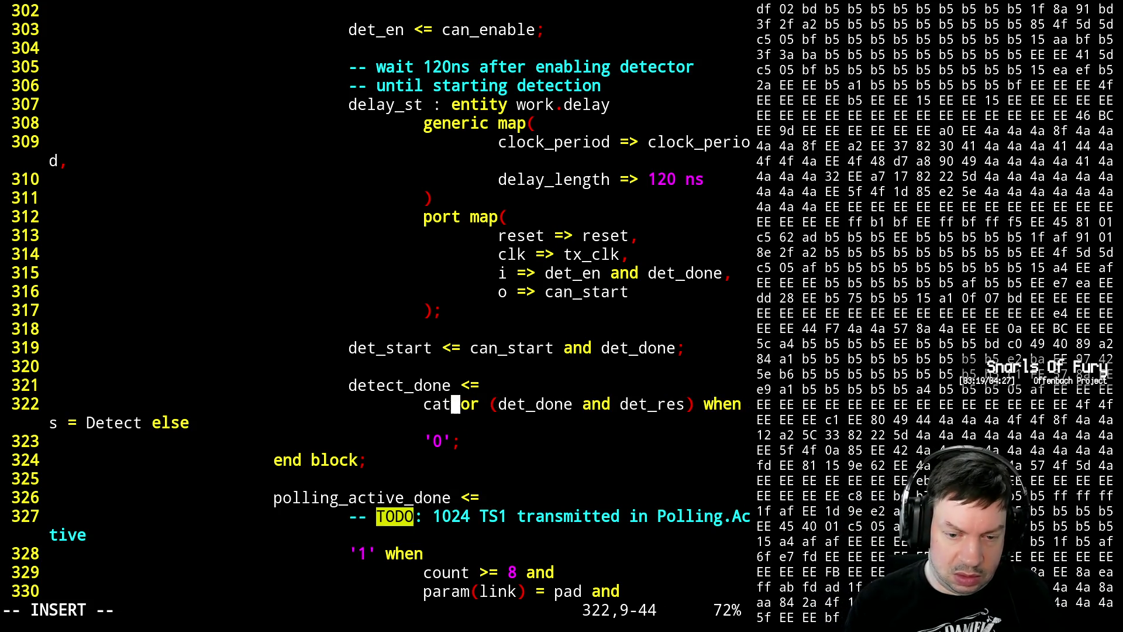
- Replace det_en with can_start in the detect_done expression and save the file
key(BackSpace)
text(m)
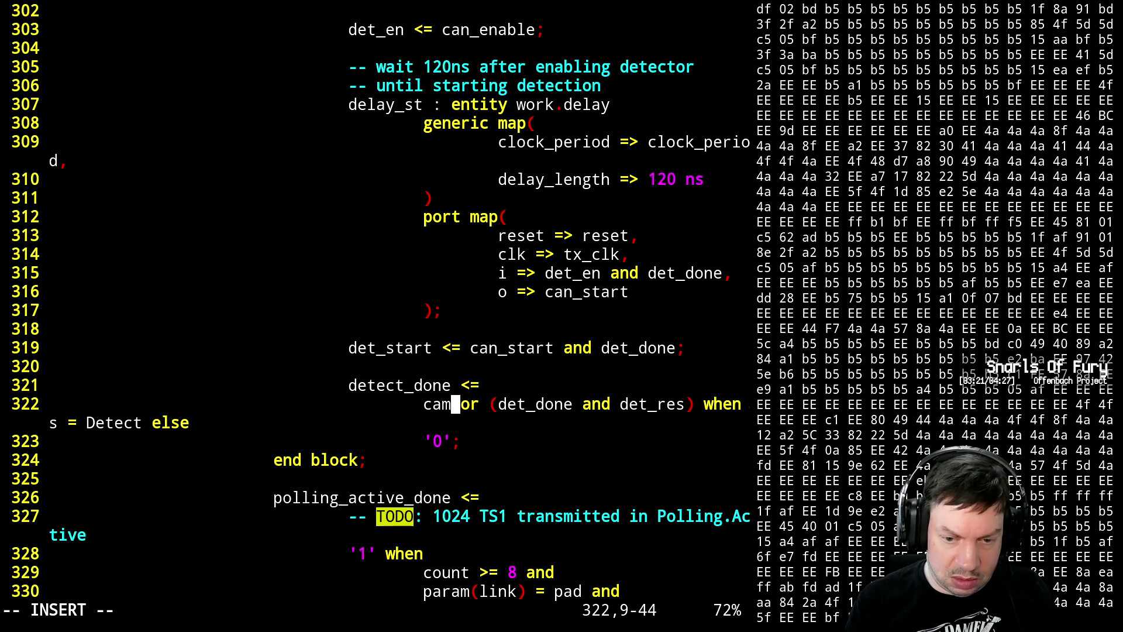
key(BackSpace)
text(n_star)
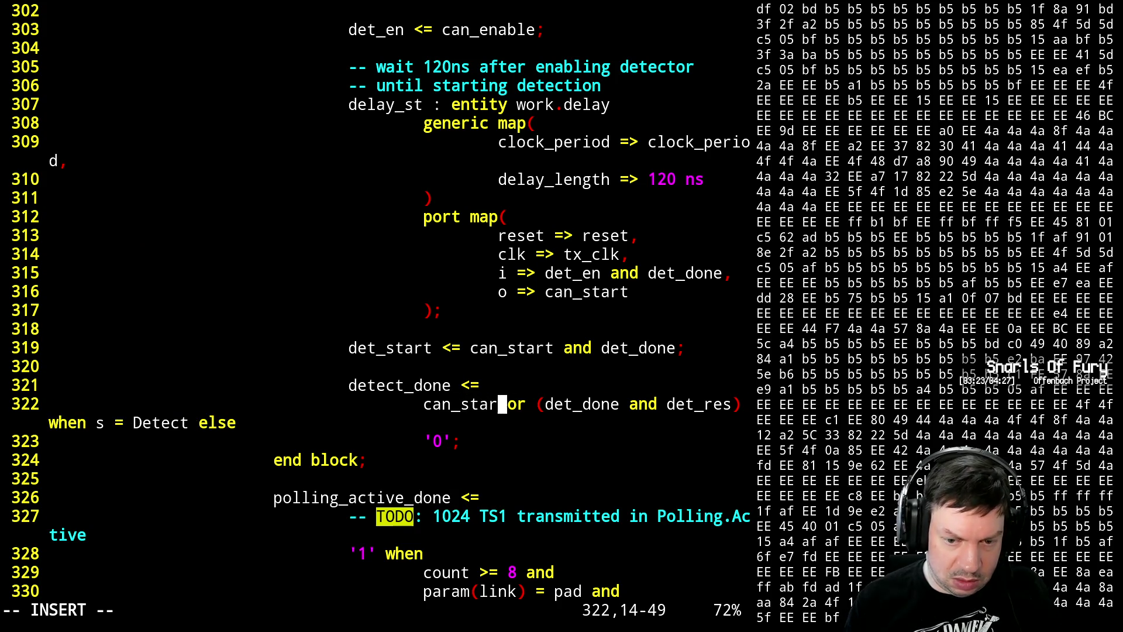
text(t)
key(Escape)
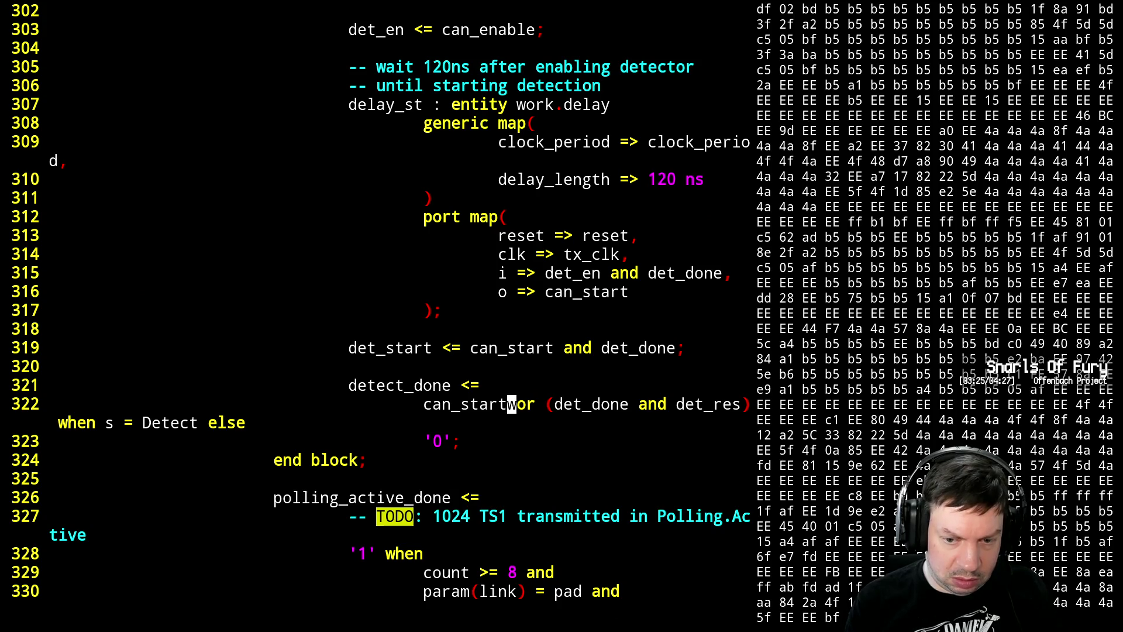
key(Escape)
key(colon)
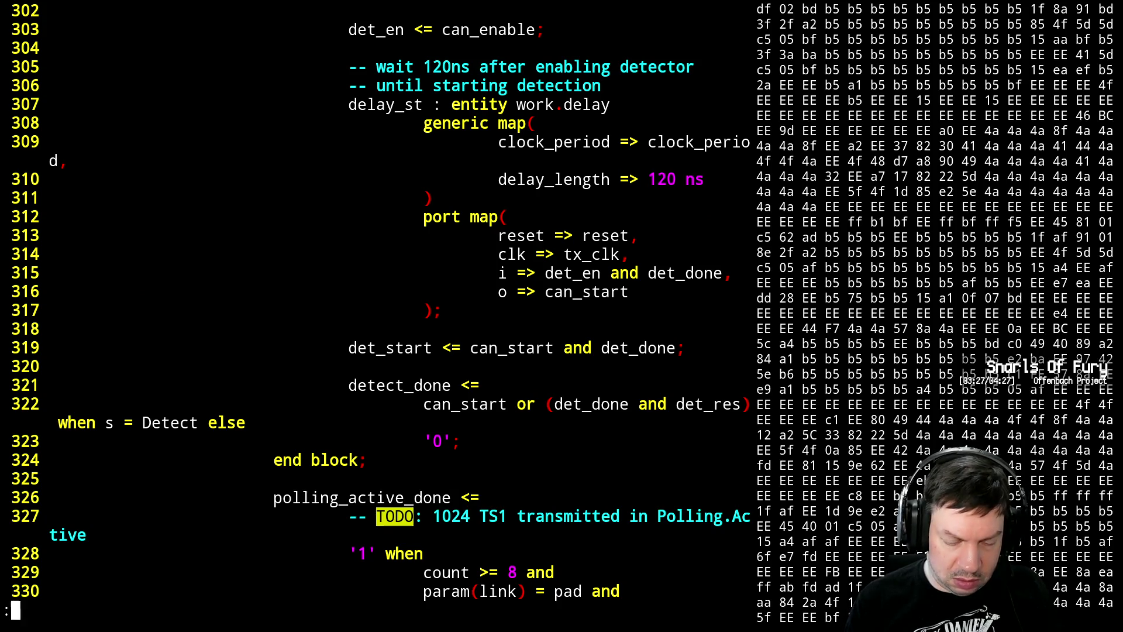
key(Return)
- Rebuild the design, check the hex dump terminal, and resume the editor
key(ctrl+z)
text(make)
key(Return)
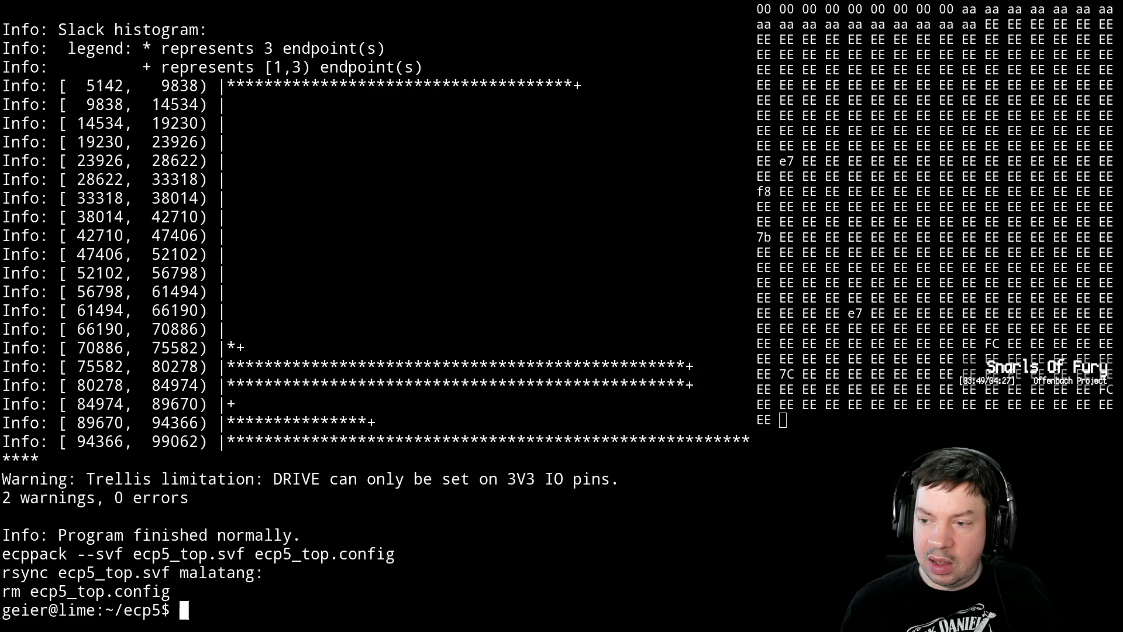
key(alt+Tab)
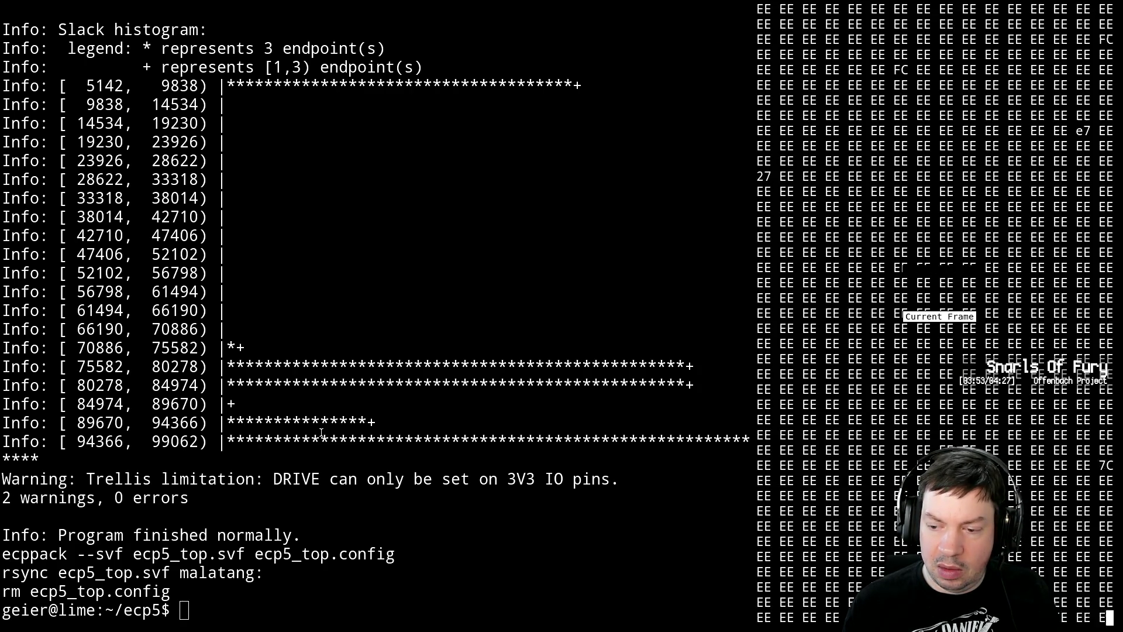
key(alt+Tab)
text(fg)
key(Return)
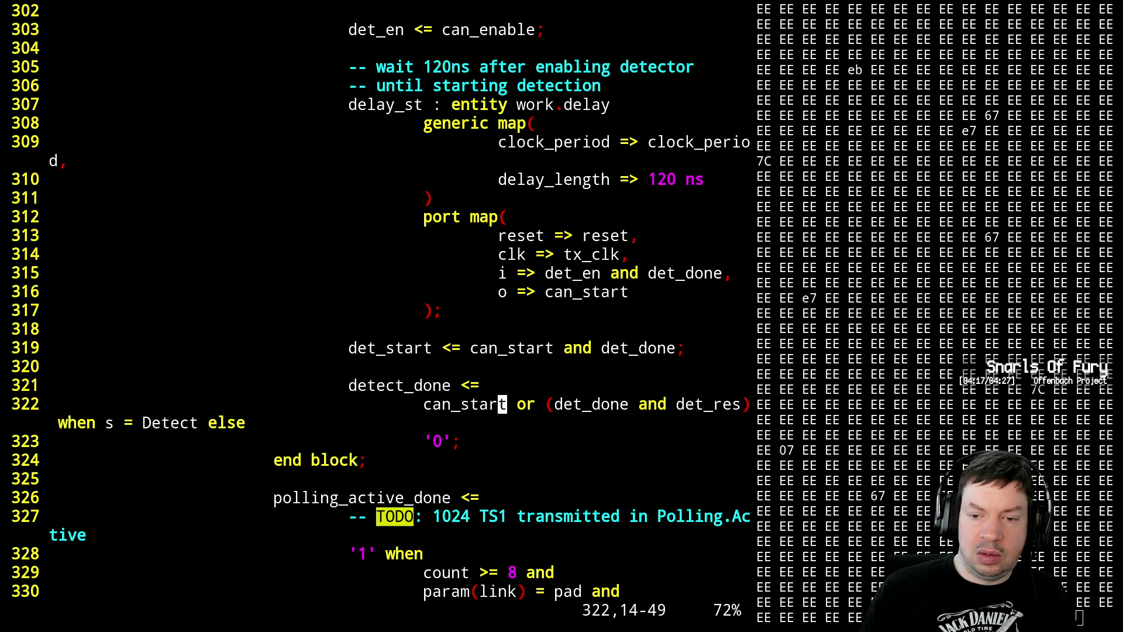
- Finish the detect_done edit, save, and rebuild the design with make
key(h)
text(b)
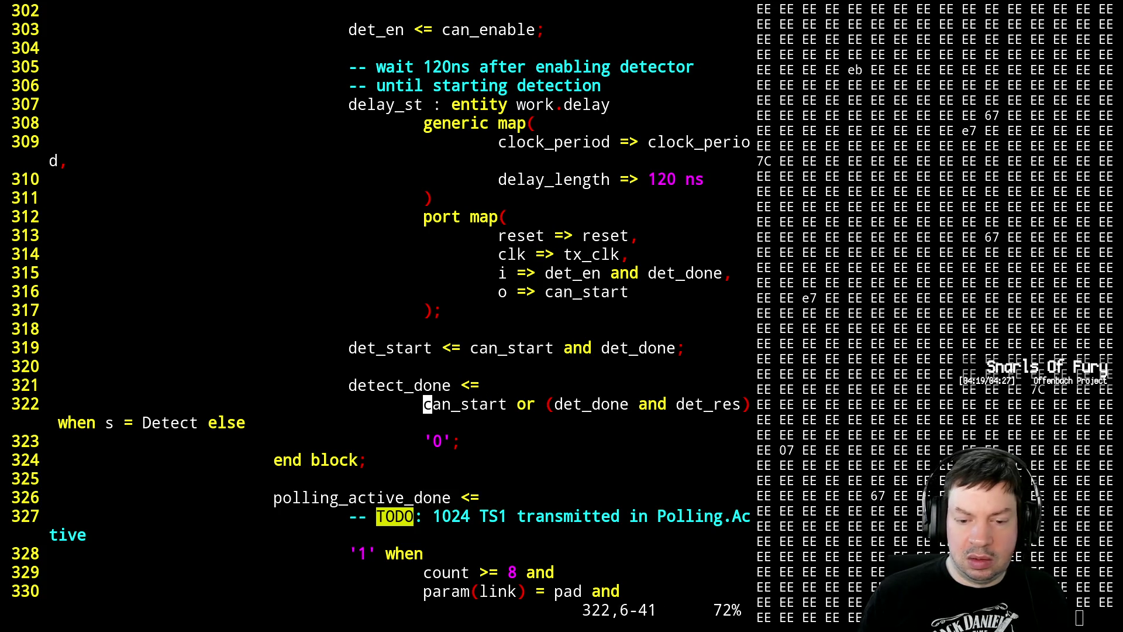
text(cwdet_done)
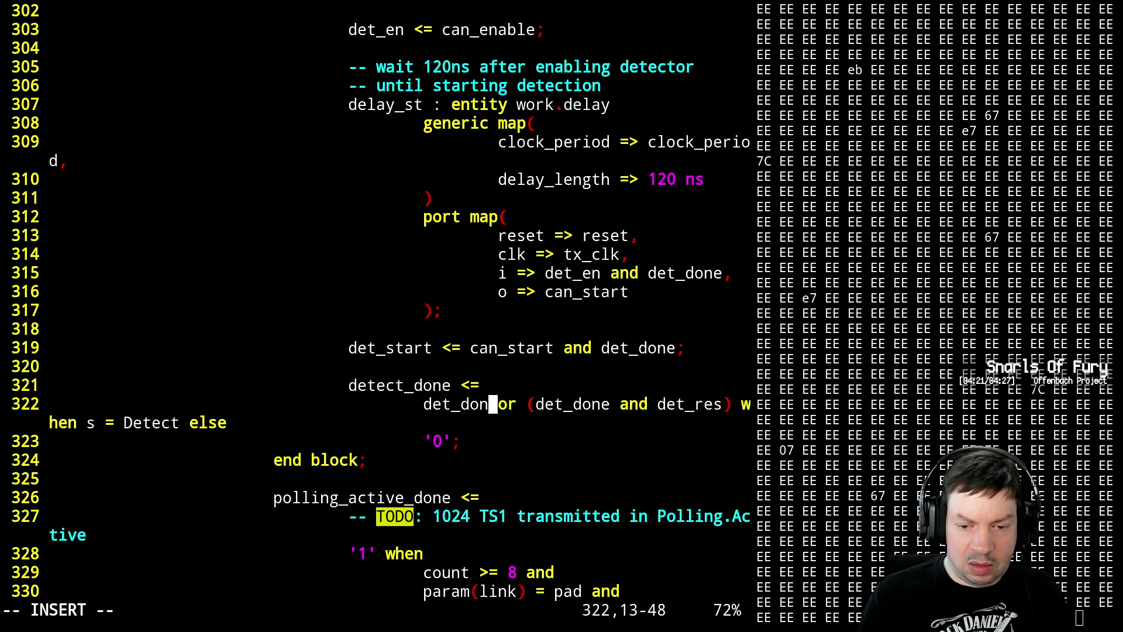
key(Escape)
text(:w)
key(Return)
key(ctrl+z)
text(make)
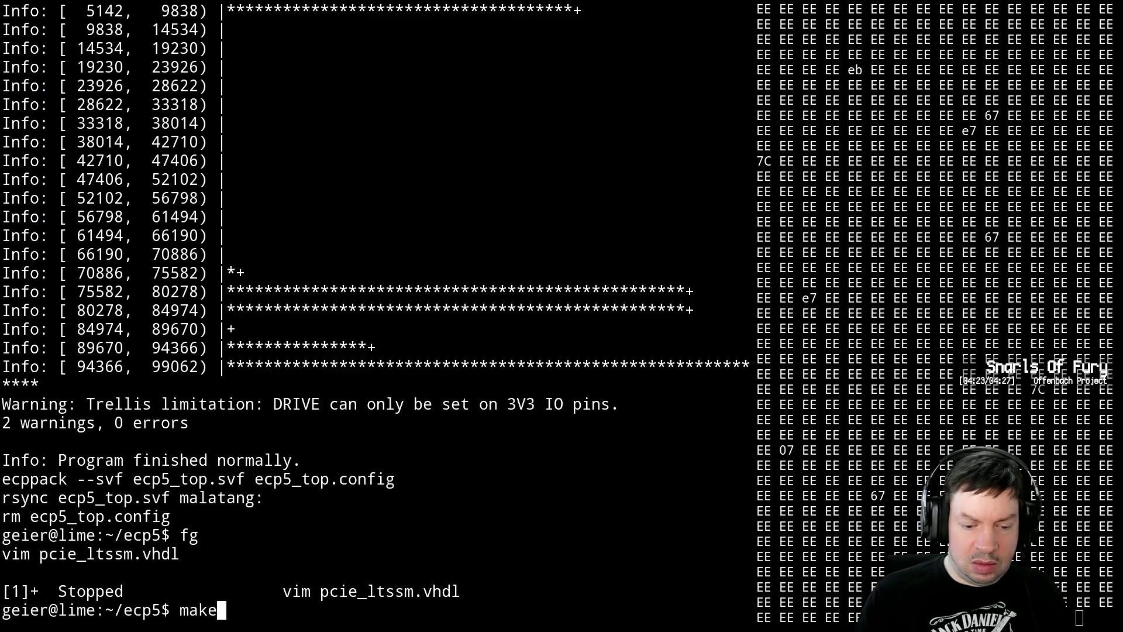
key(Return)
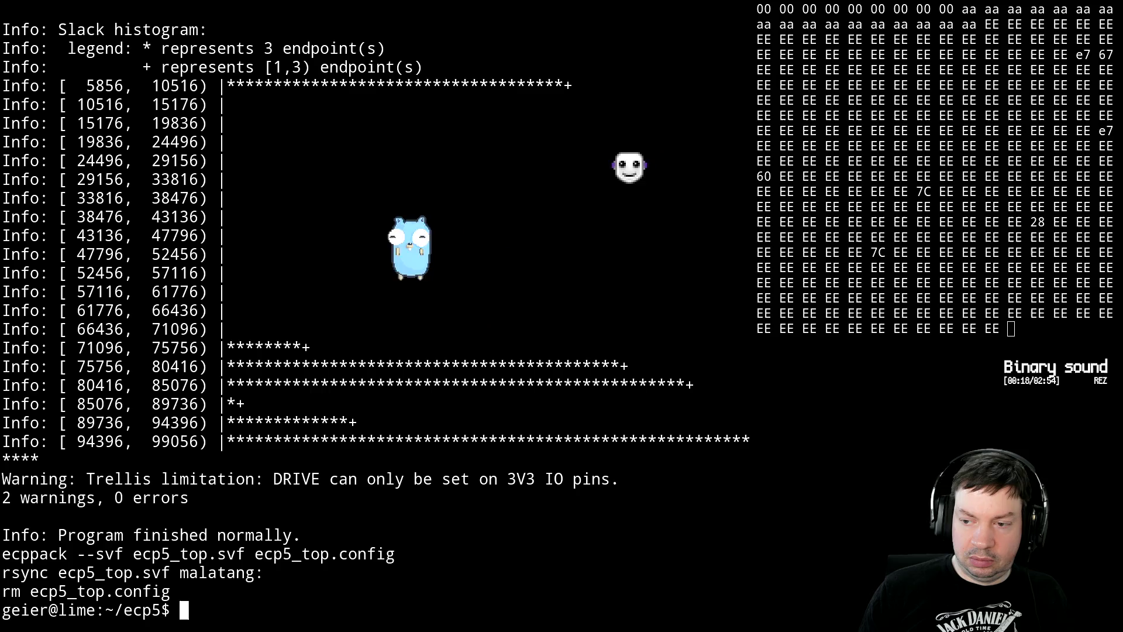
text(fg)
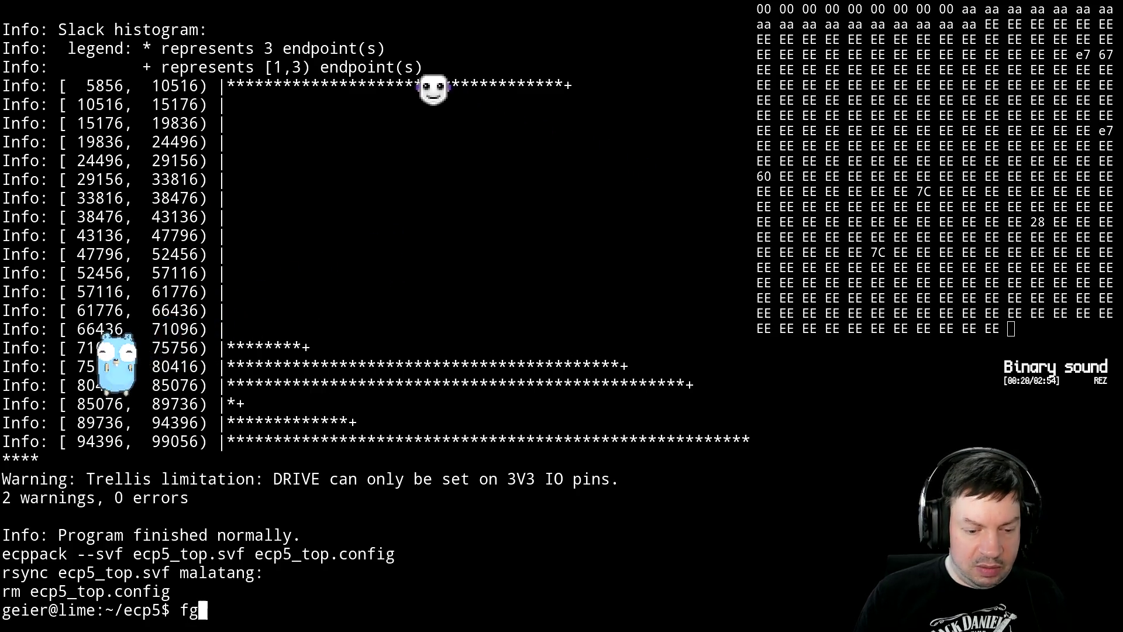
- Resume Vim and delete 'det_done or' from the detect_done expression on line 322
key(Return)
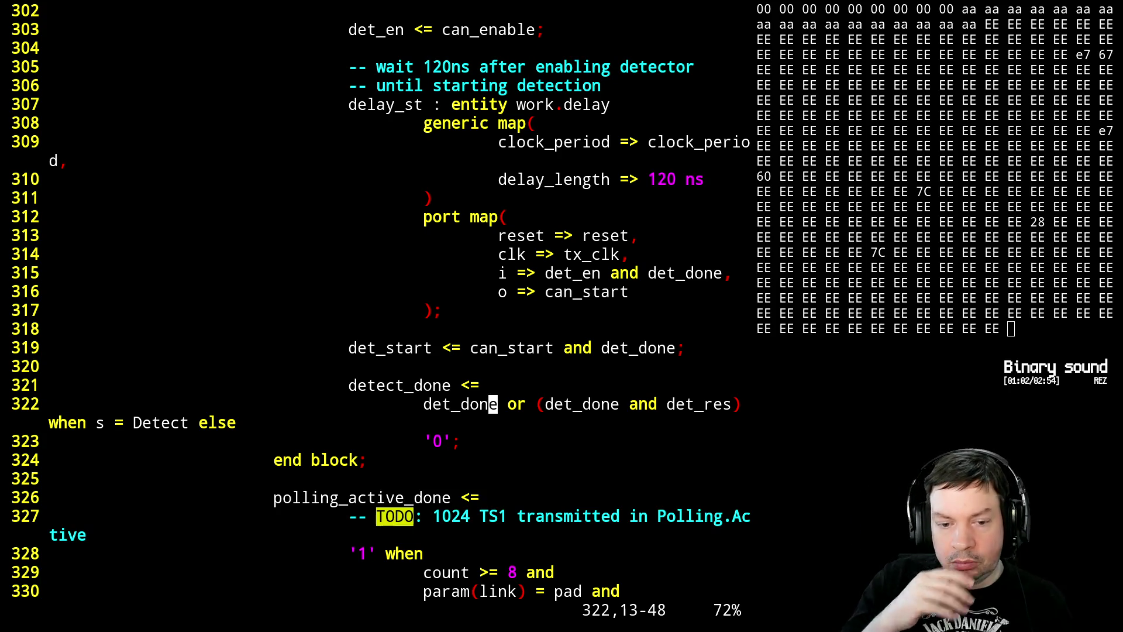
key(h)
key(h)
key(h)
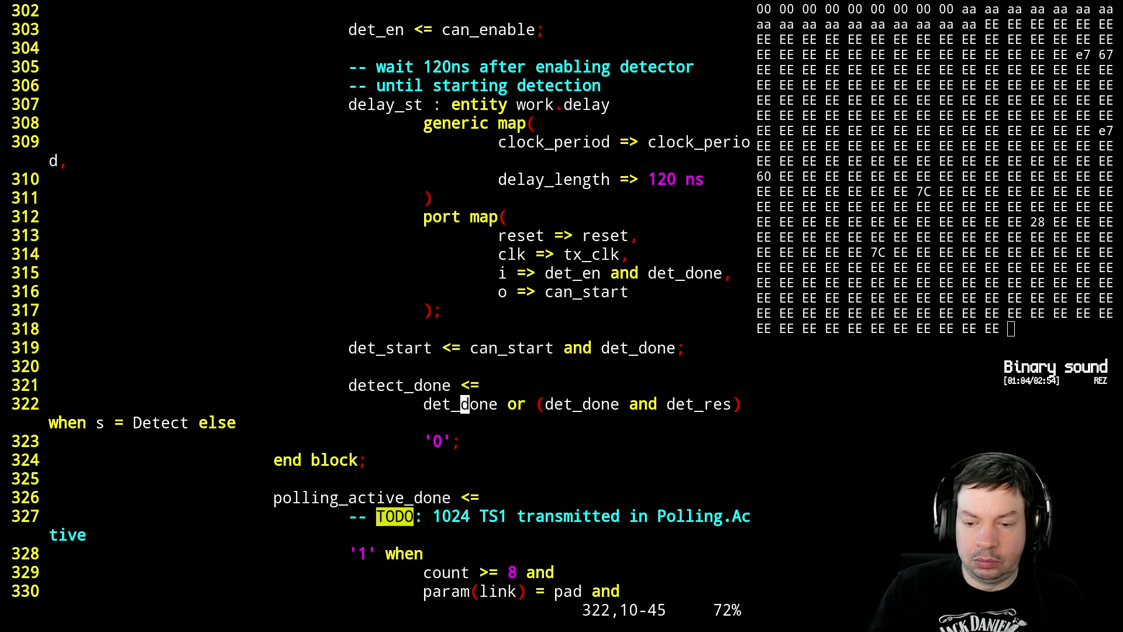
key(h)
key(h)
key(h)
key(h)
key(d)
key(t)
key(underscore)
key(d)
key(e)
key(d)
key(e)
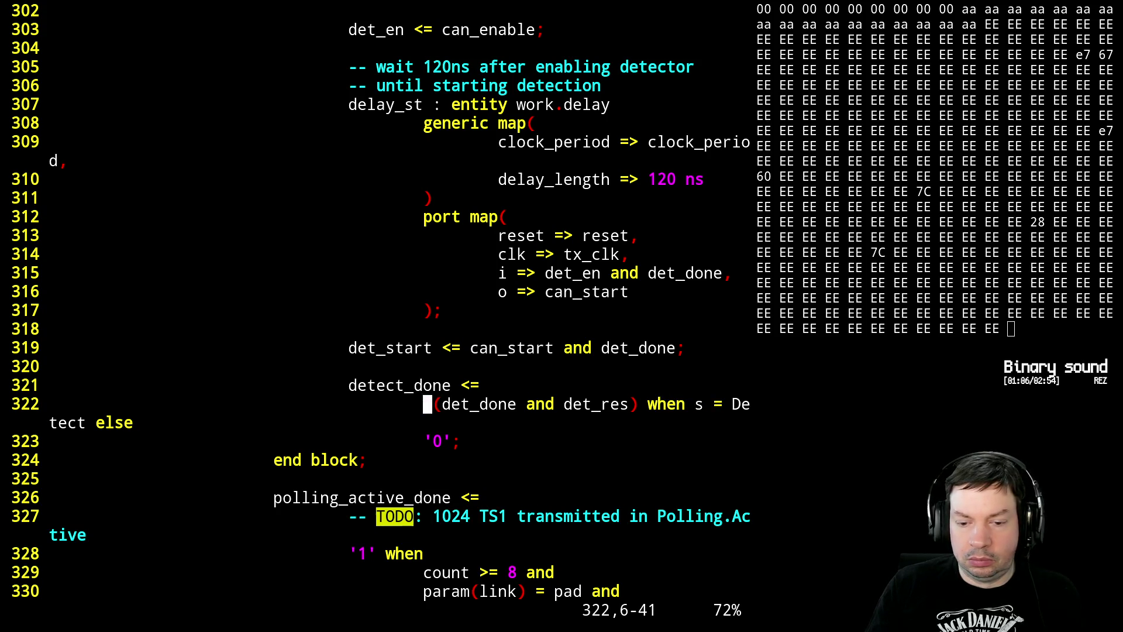
- Remove the parentheses so detect_done is just det_done and det_res
key(x)
key(x)
key(l)
key(e)
key(e)
key(l)
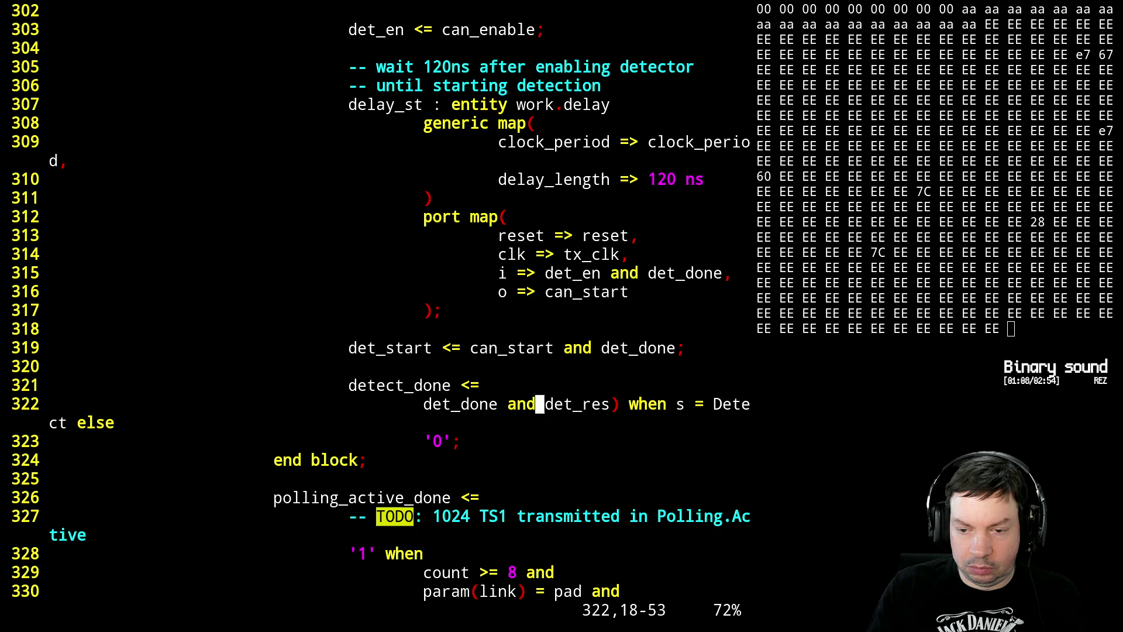
key(e)
key(l)
key(x)
- Drop 'and det_done' from the line 315 delay input, leaving det_en alone
key(k)
key(k)
key(k)
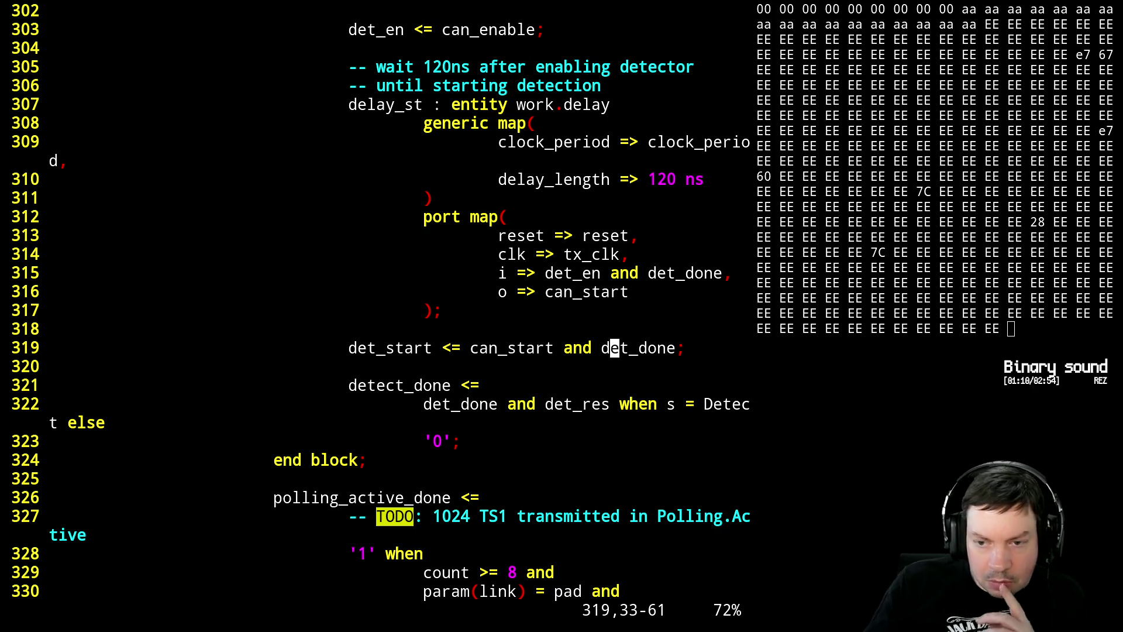
key(k)
key(k)
key(k)
key(k)
text(h)
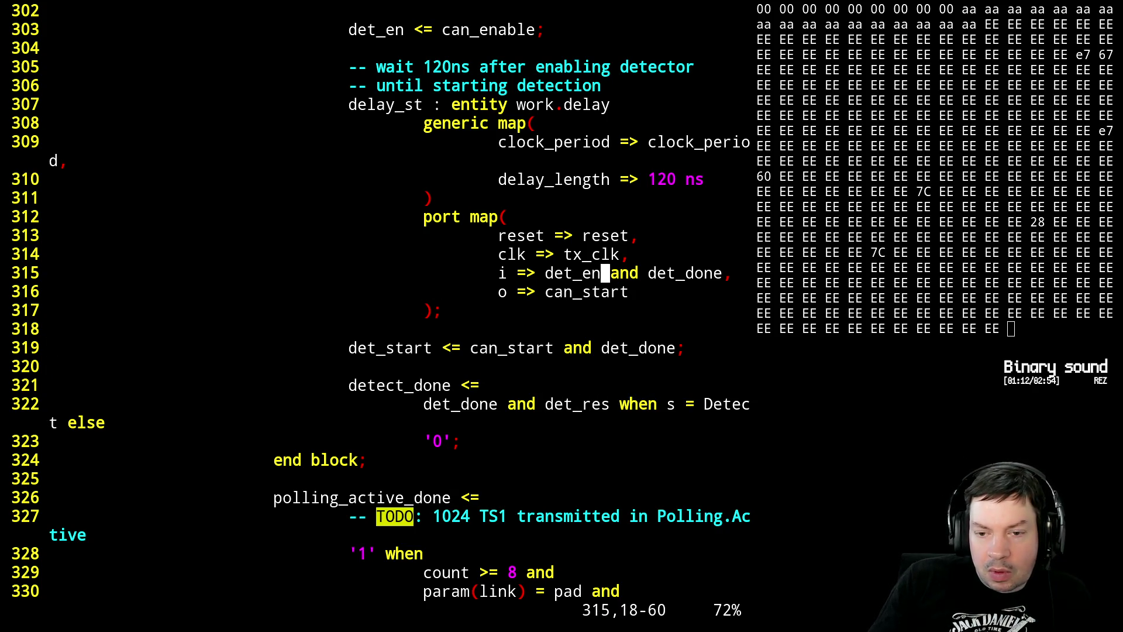
text(Da,)
key(Escape)
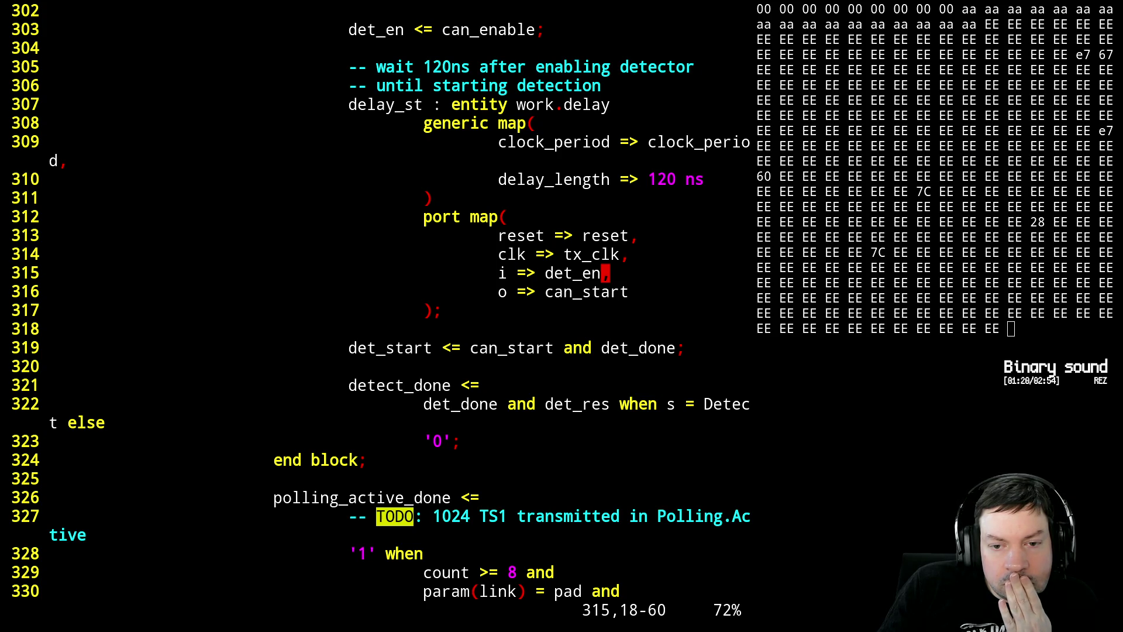
key(j)
key(j)
key(j)
key(j)
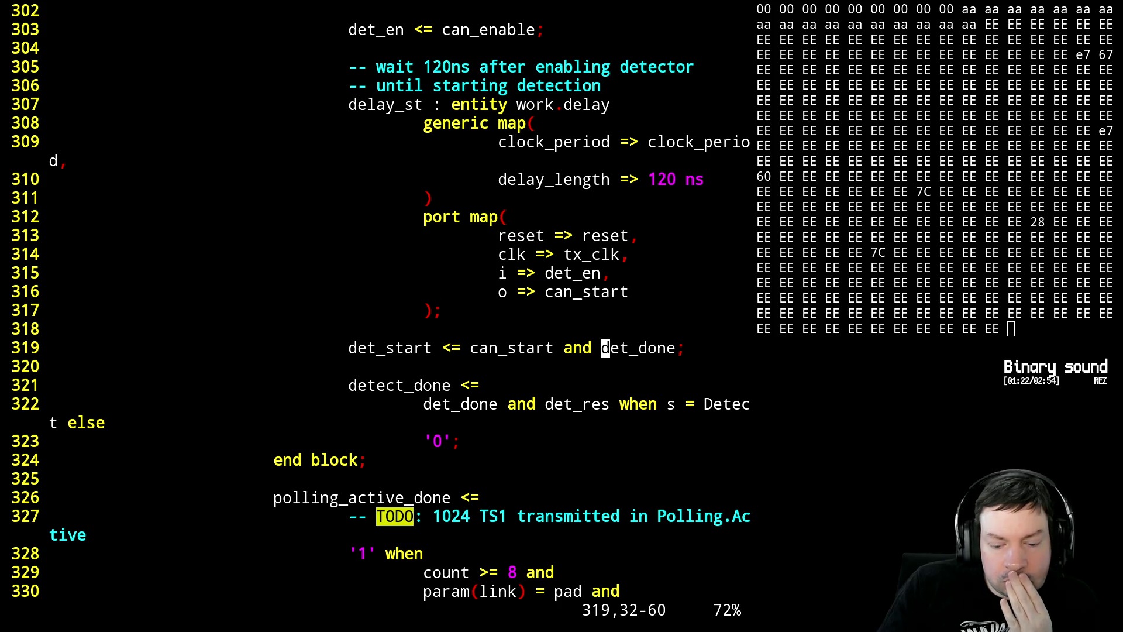
- Add a blank line and a '-- restart after 120' comment below det_start
key(o)
key(Return)
text(det)
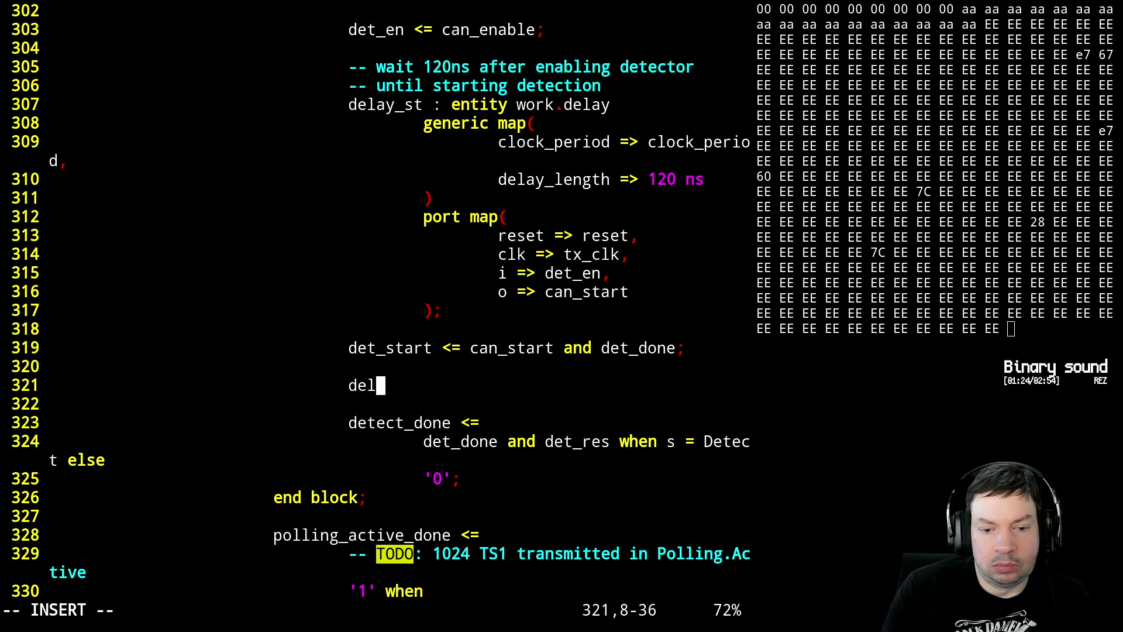
key(BackSpace)
key(BackSpace)
key(BackSpace)
text(-- restar)
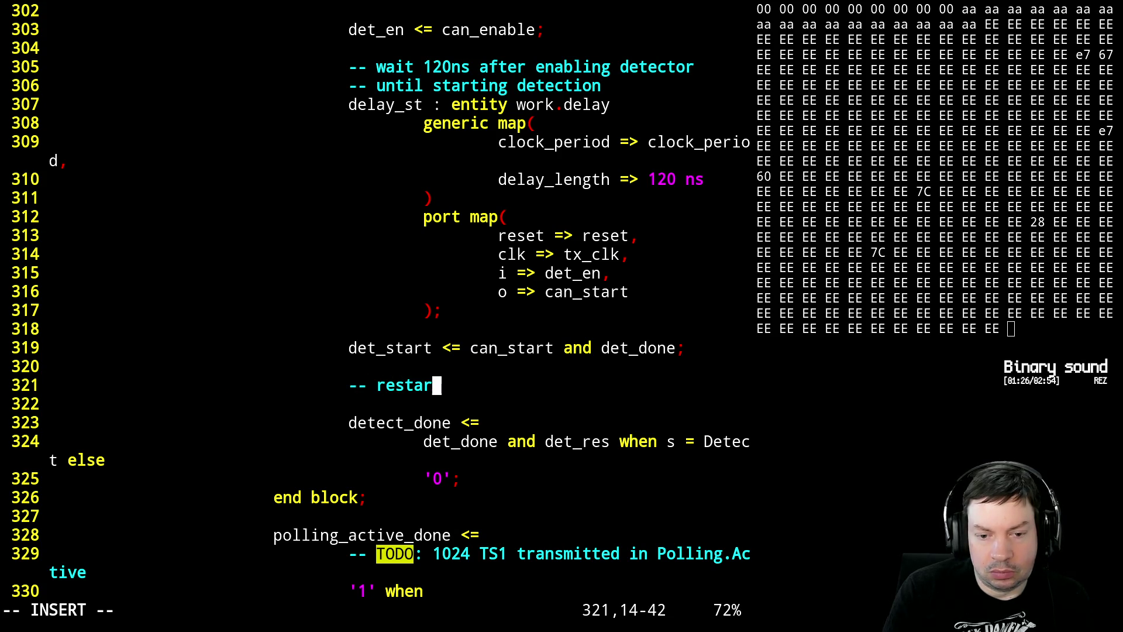
text(t after )
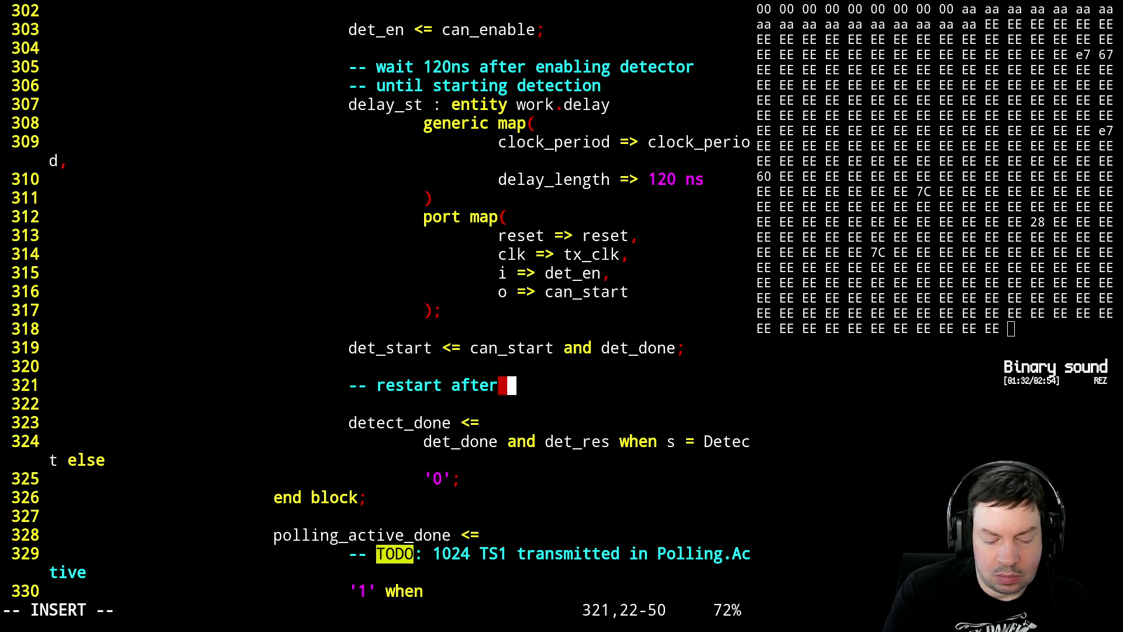
text(100)
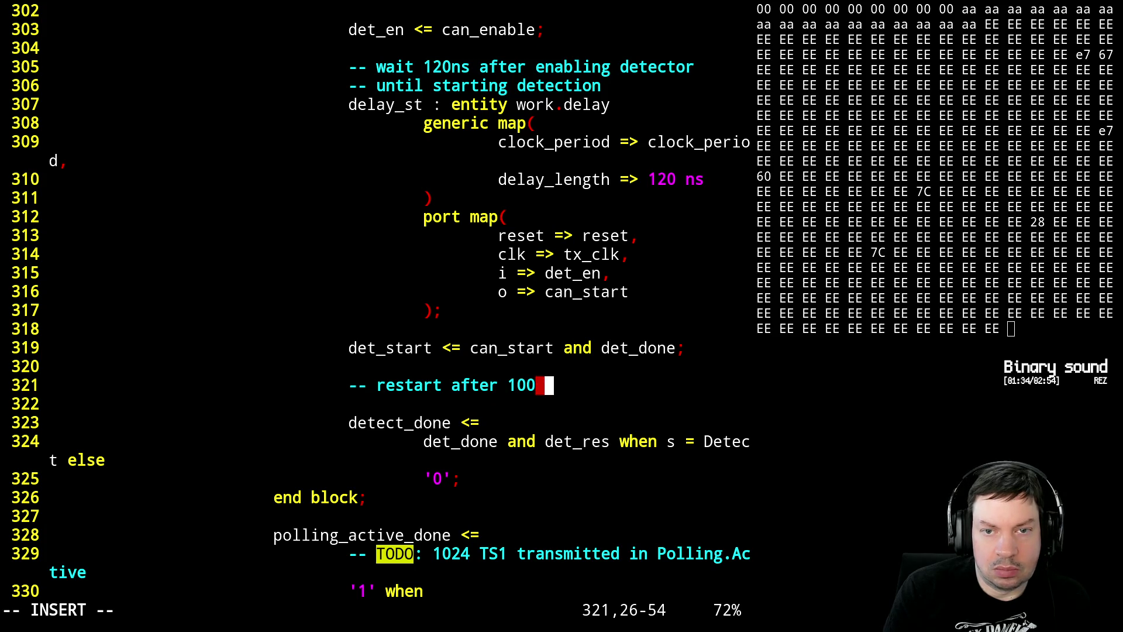
key(BackSpace)
key(BackSpace)
key(BackSpace)
text(2-)
key(BackSpace)
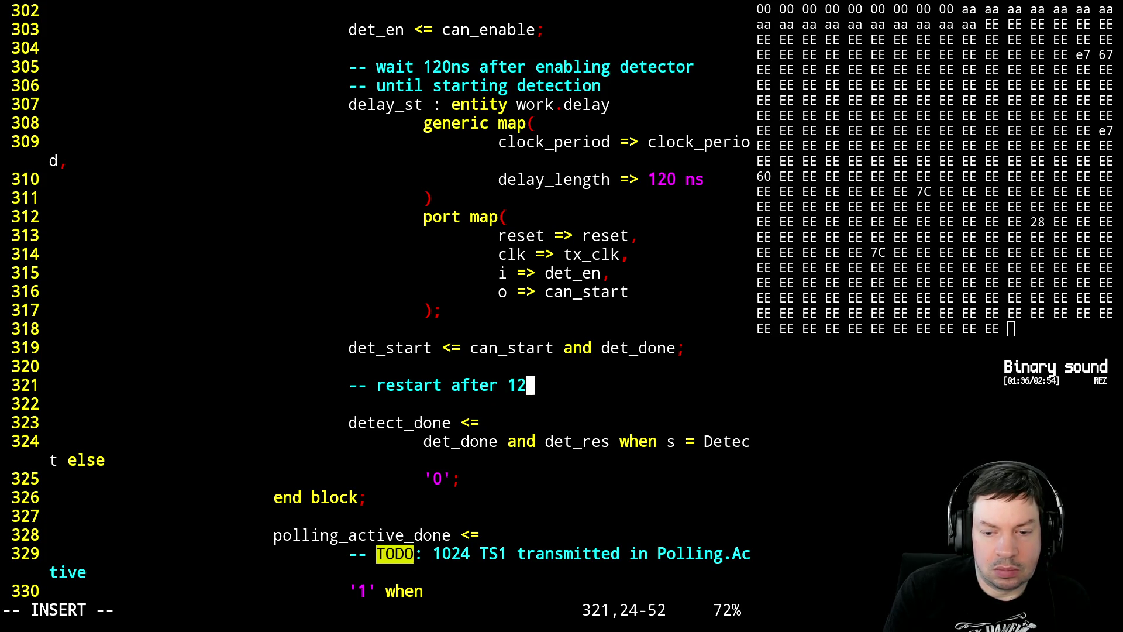
text(0)
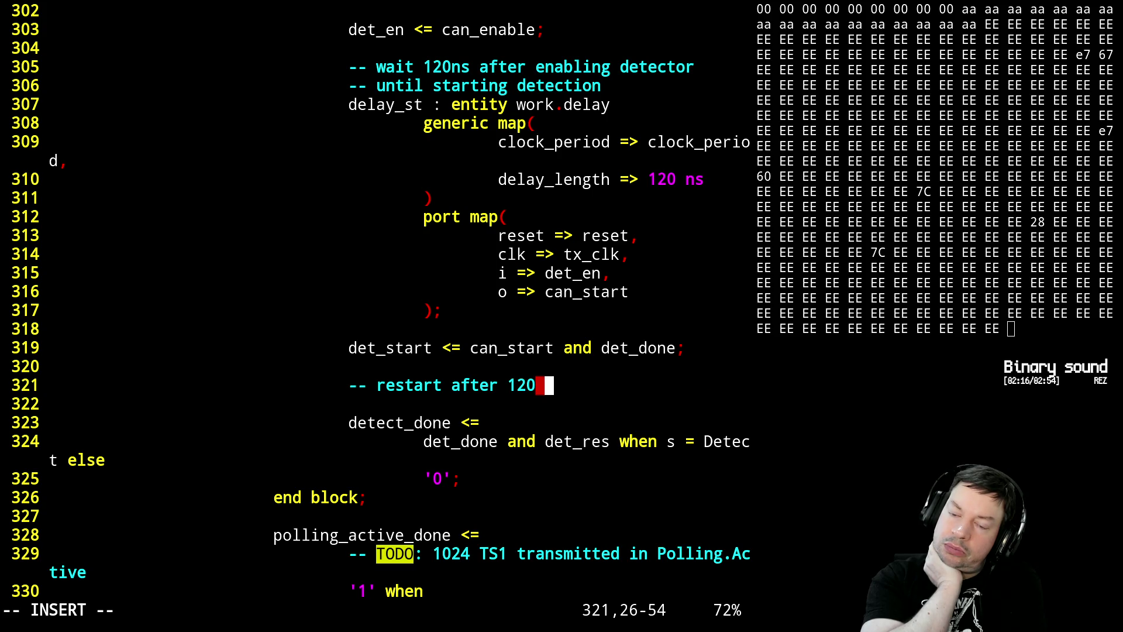
key(alt+Tab)
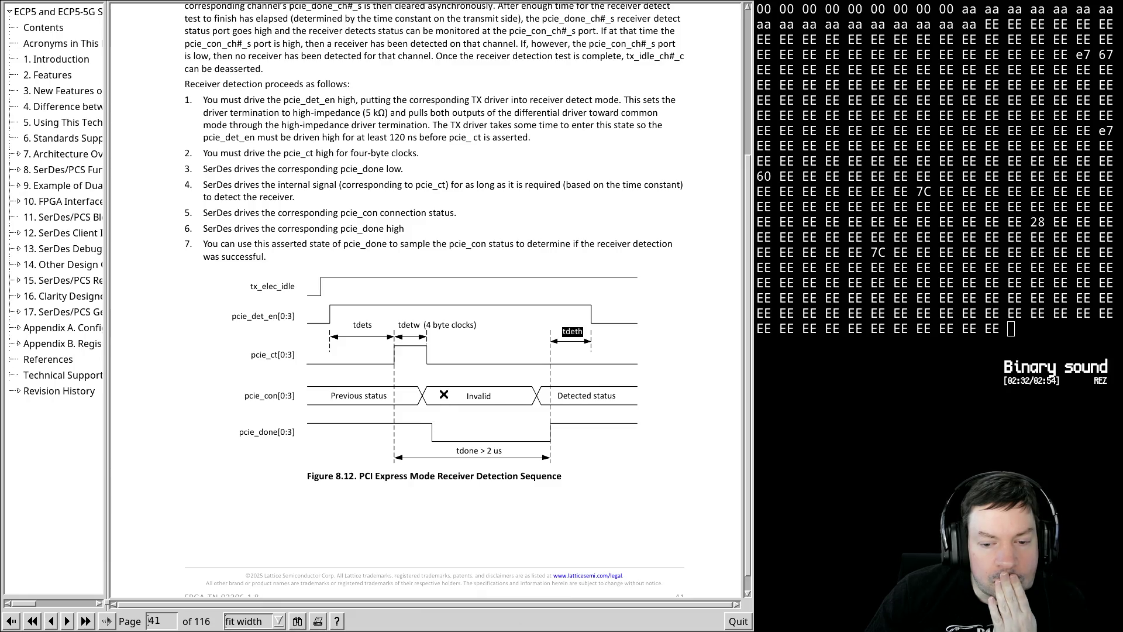
key(alt+Tab)
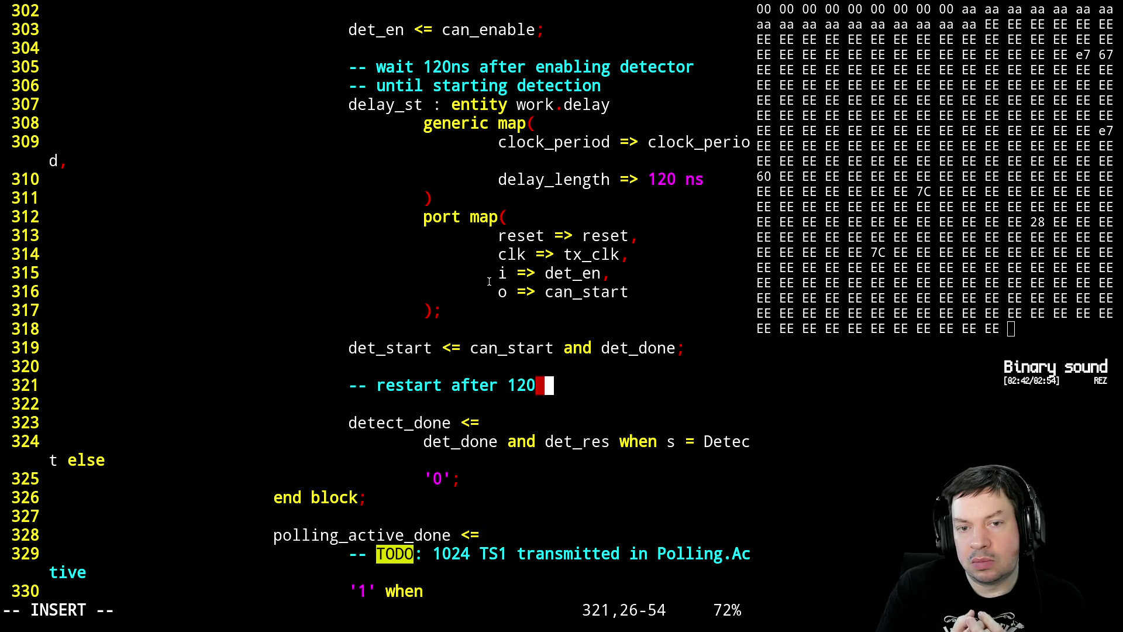
- Leave insert mode and move up to the last signal declaration of the Detect block
key(Escape)
key(k)
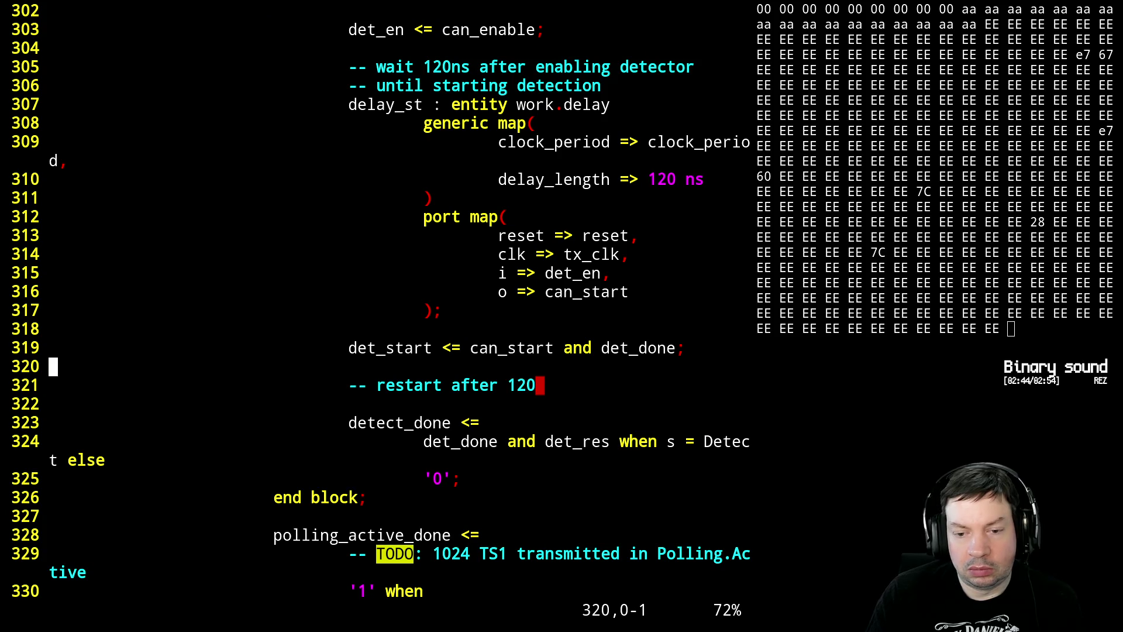
key(k)
key(k)
key(k)
key(k)
key(k)
key(k)
key(k)
key(k)
key(k)
key(k)
key(k)
key(k)
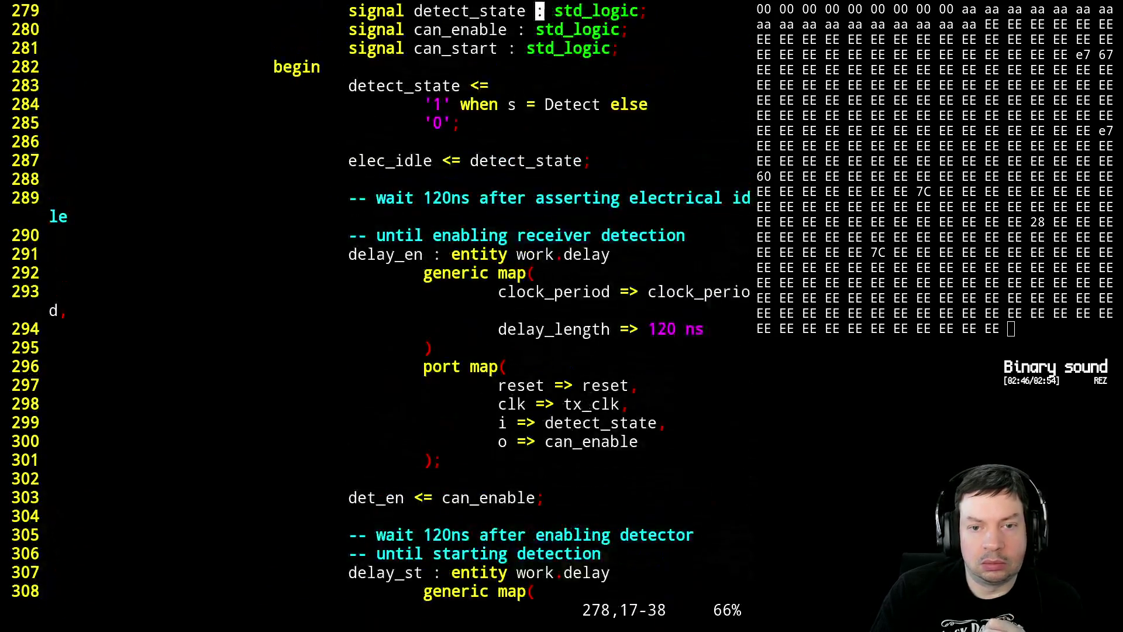
key(k)
key(k)
key(k)
key(j)
key(j)
key(j)
key(j)
key(j)
key(j)
key(j)
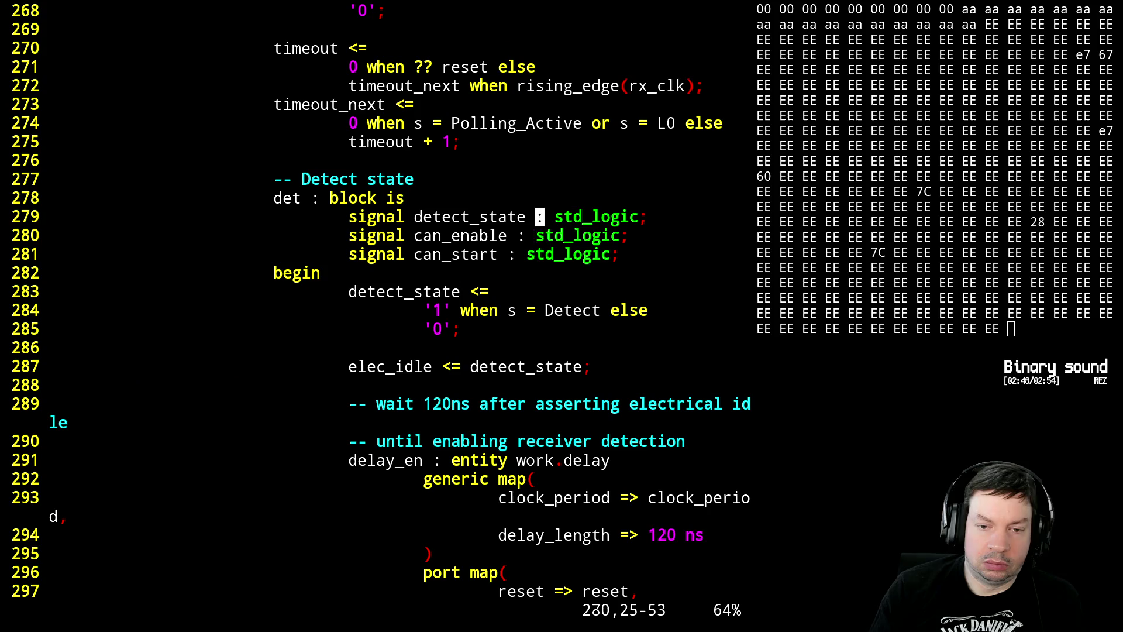
key(j)
- Declare 'signal start, start_r, start_rr, start_rrr, start_rrrr : std_logic;' after a blank line
key(o)
key(Return)
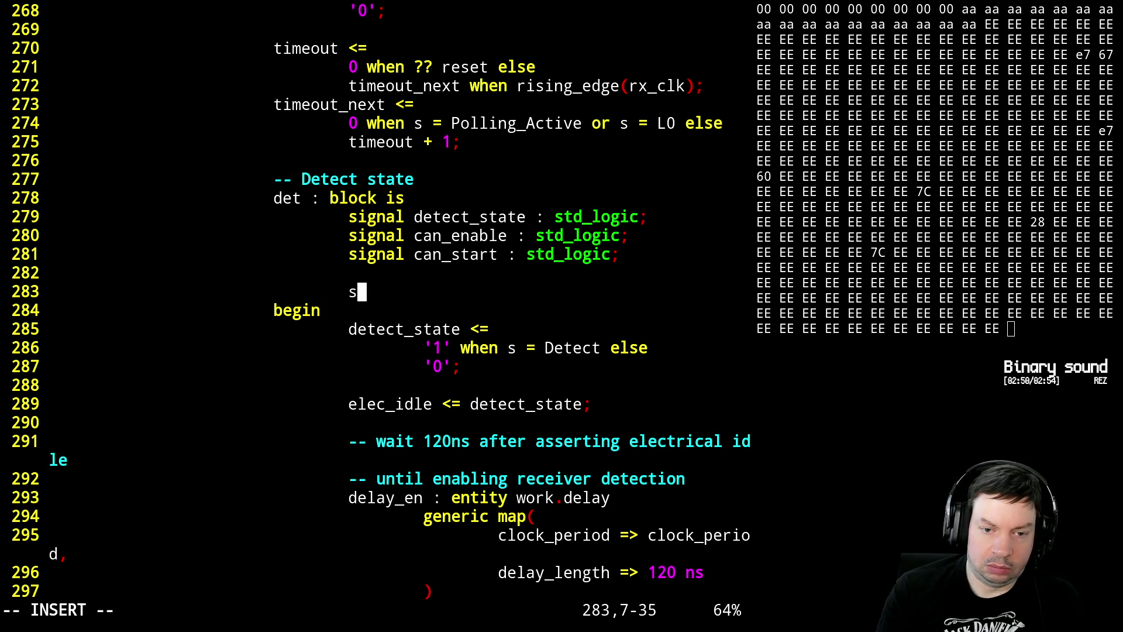
text(signal )
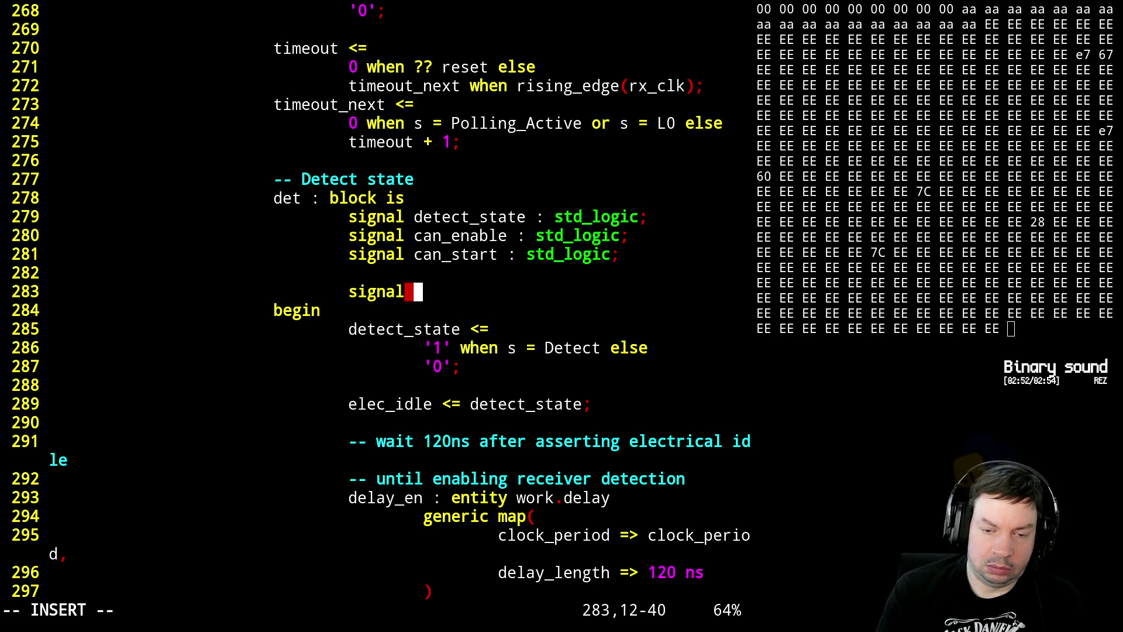
text(start, )
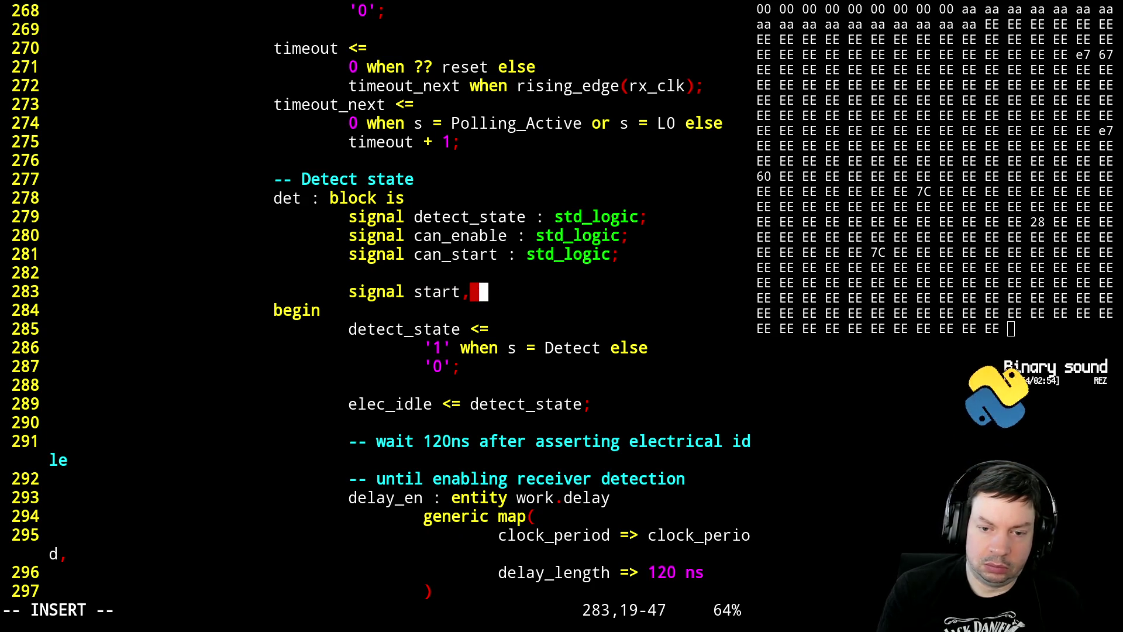
text(start_r, sta)
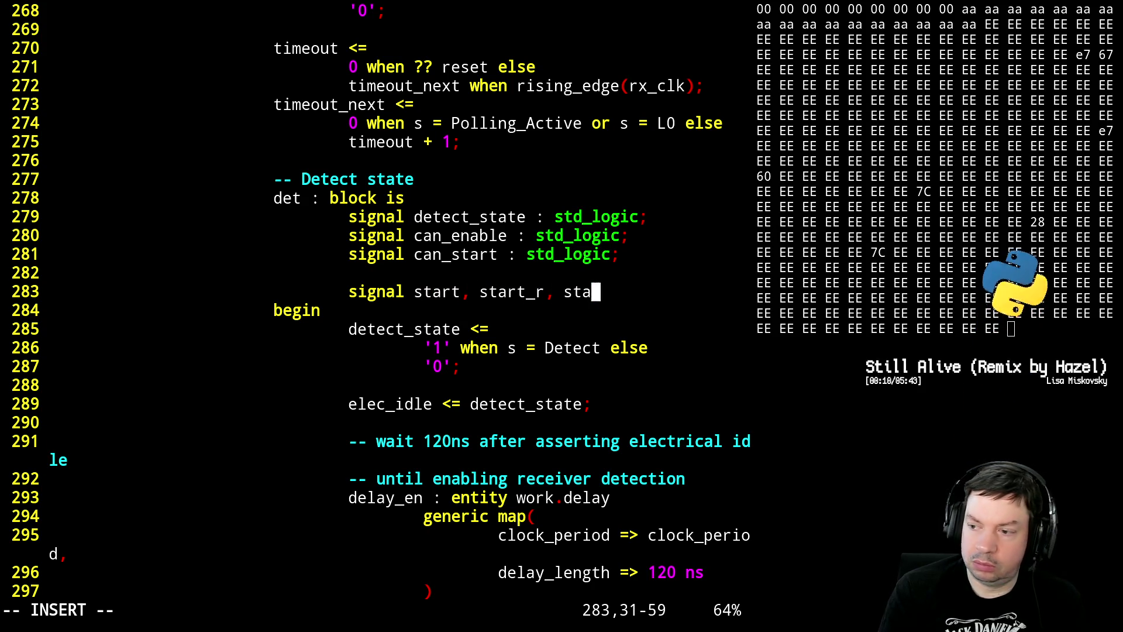
text(rt_)
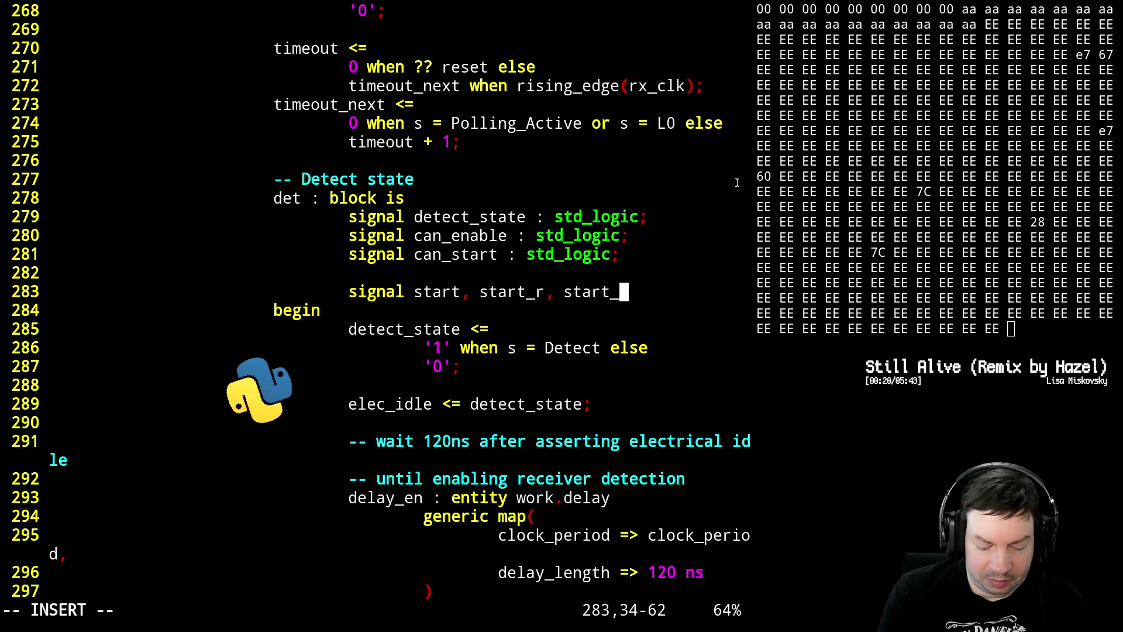
text(rr, star)
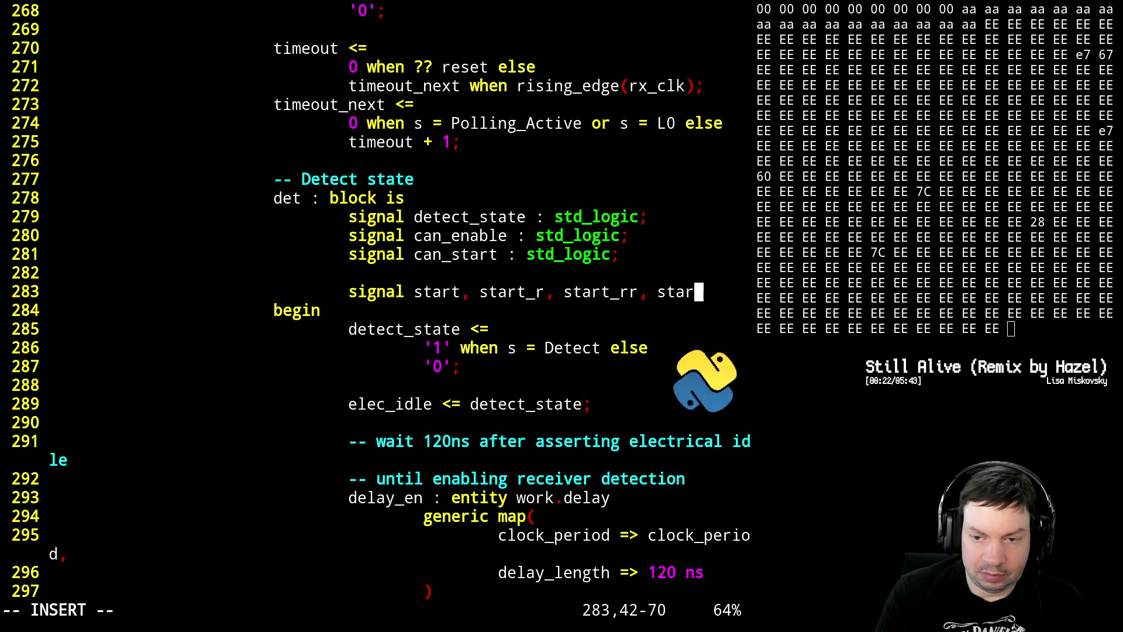
text(t_rrr, s)
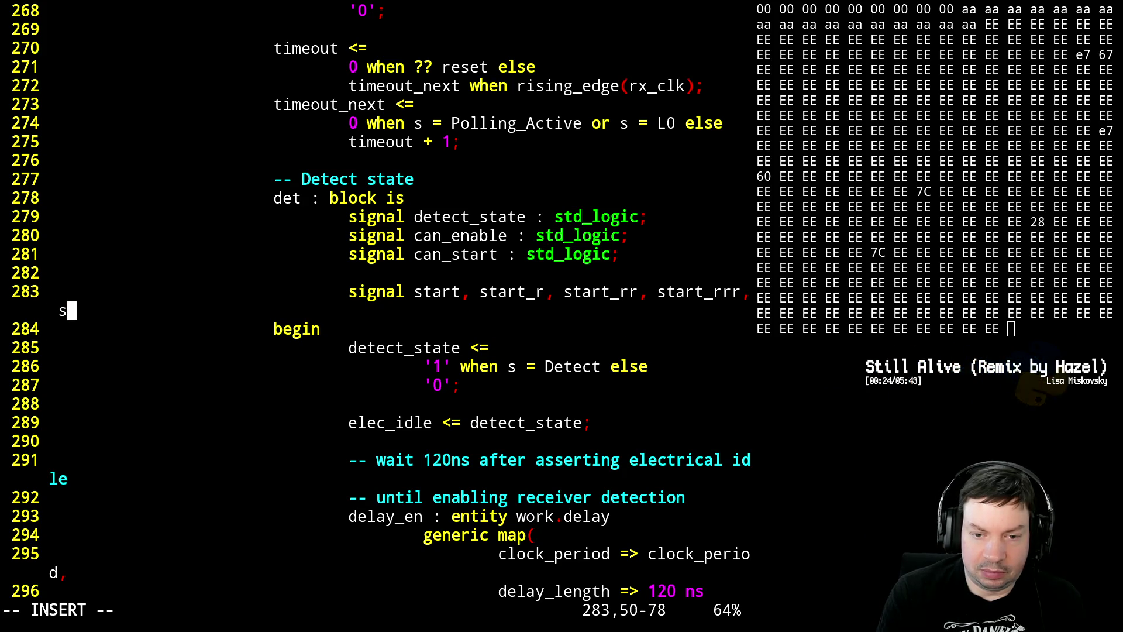
text(tart_rrrr)
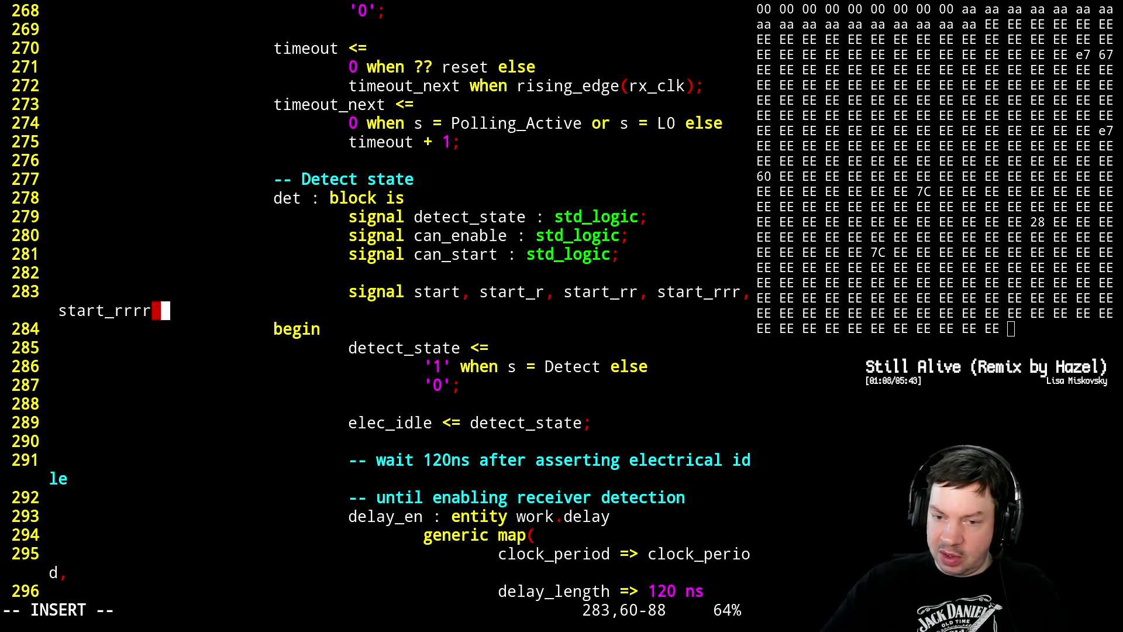
text(: std)
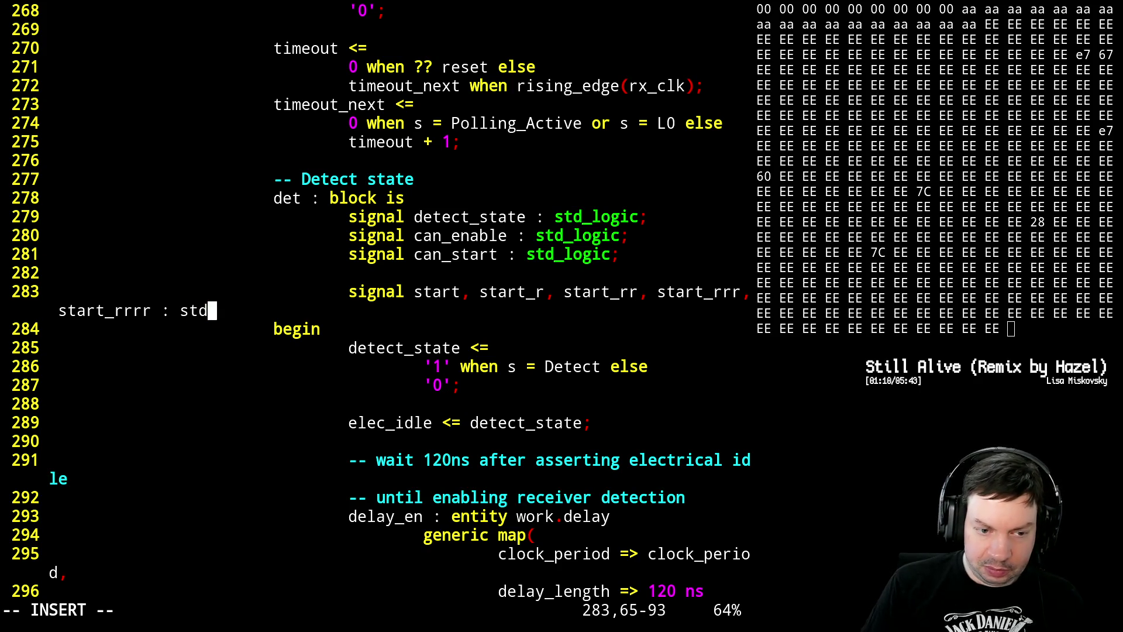
text(_logic;)
key(Escape)
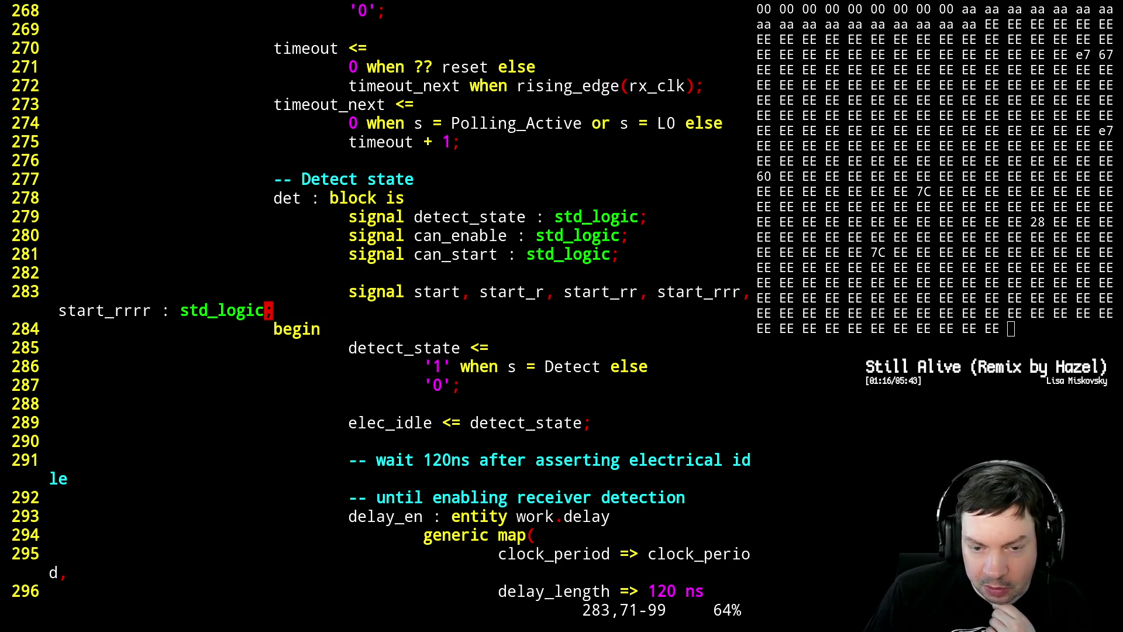
key(j)
key(j)
key(j)
key(j)
key(j)
key(j)
key(j)
key(j)
key(j)
key(j)
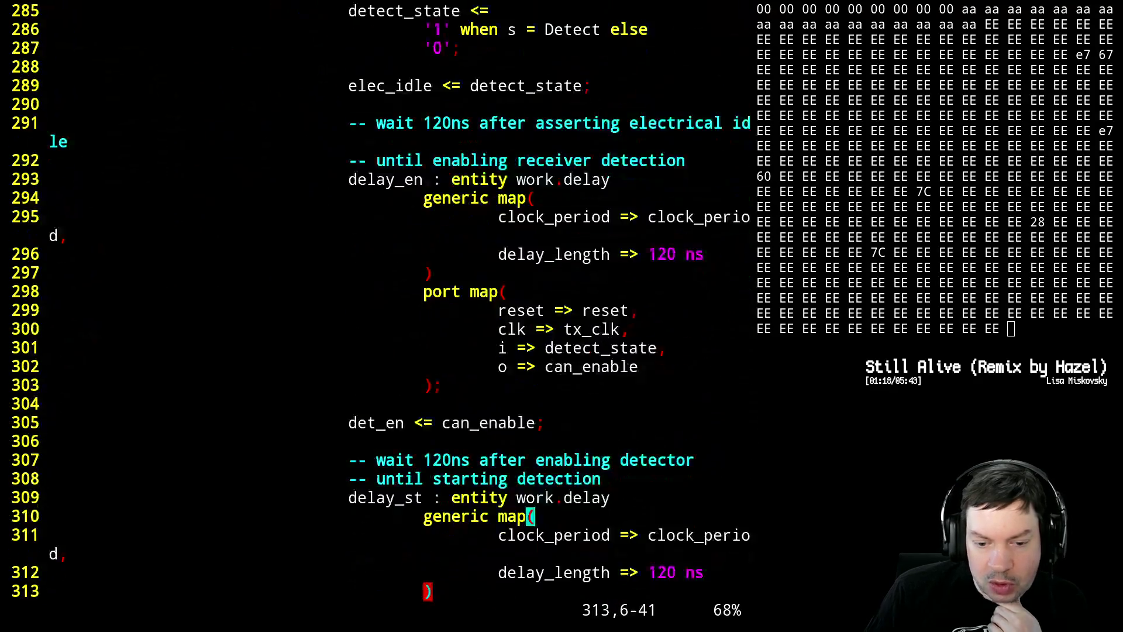
key(j)
key(j)
key(j)
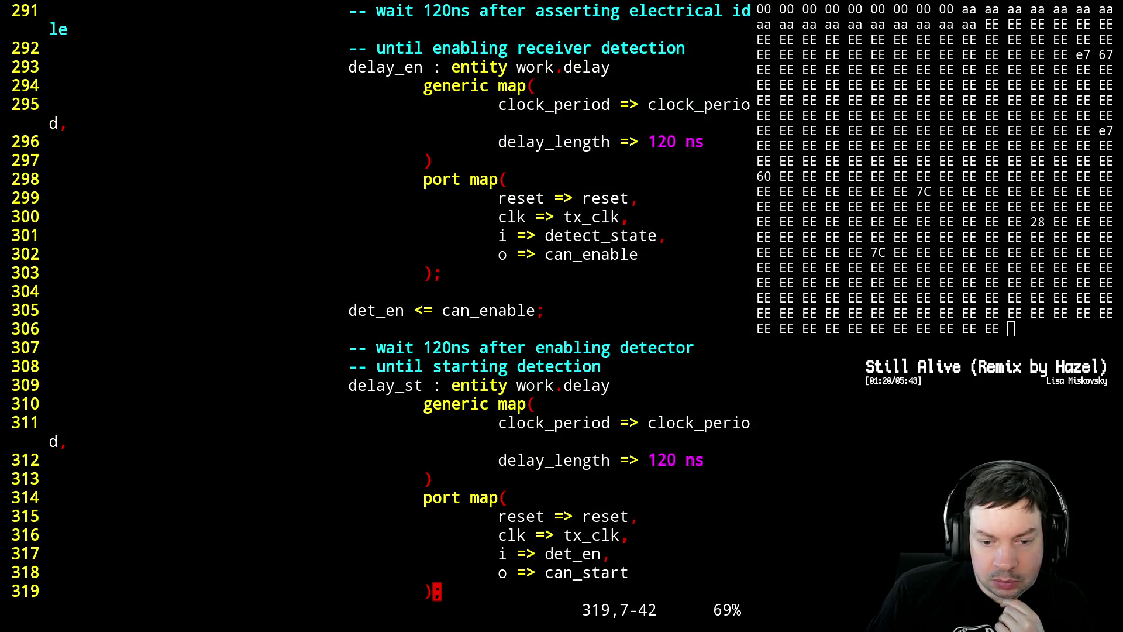
key(j)
key(j)
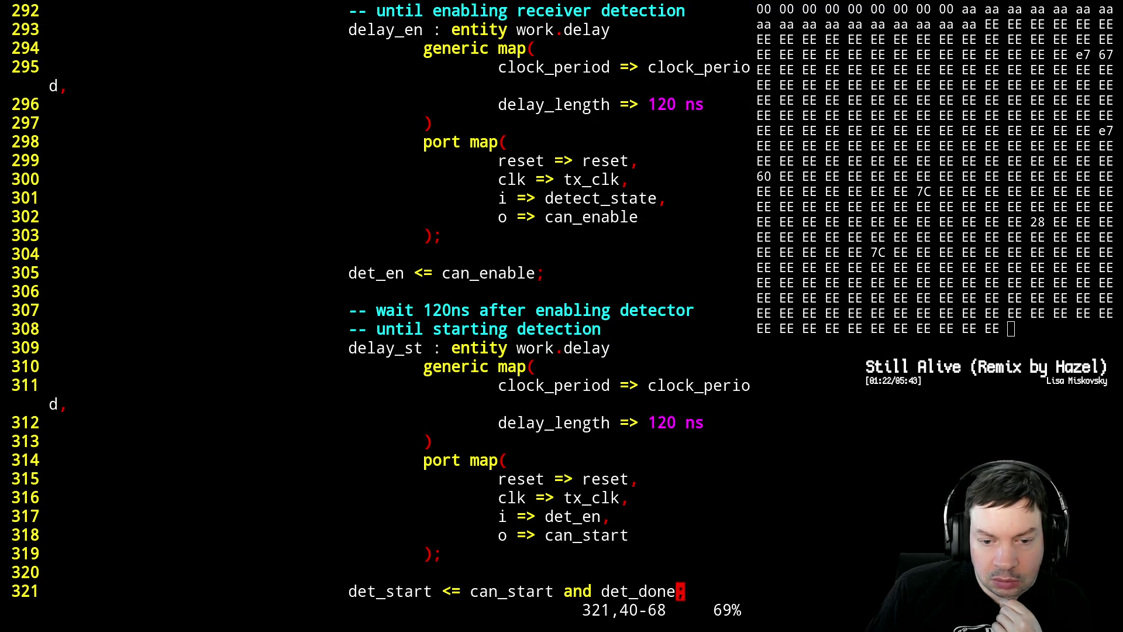
key(j)
key(j)
key(j)
key(k)
key(k)
key(k)
key(k)
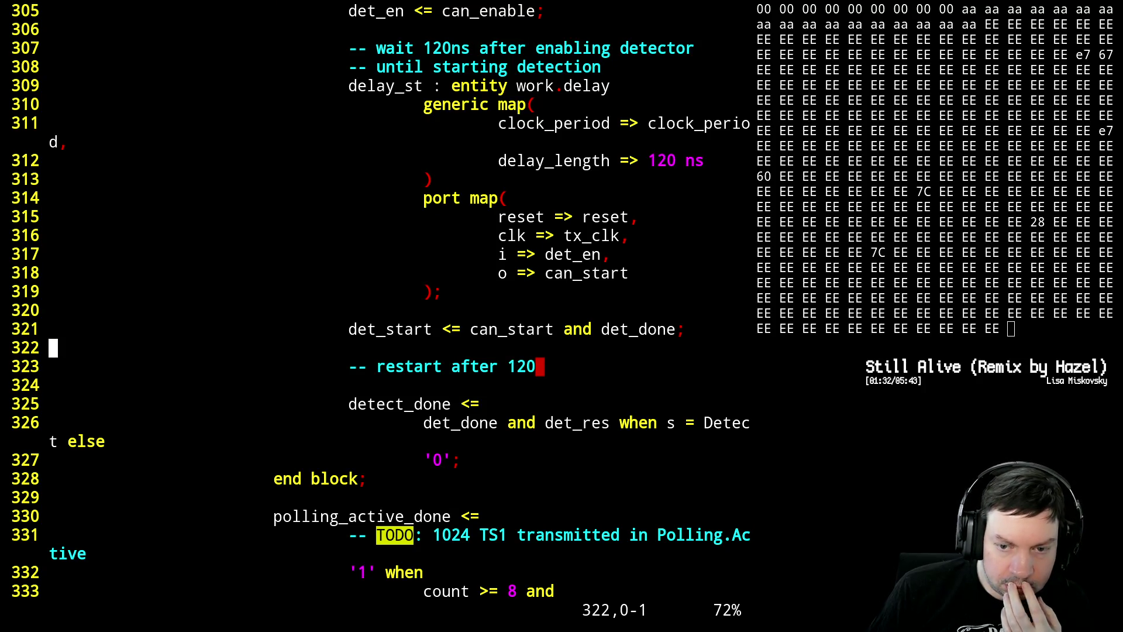
key(j)
key(k)
key(k)
key(k)
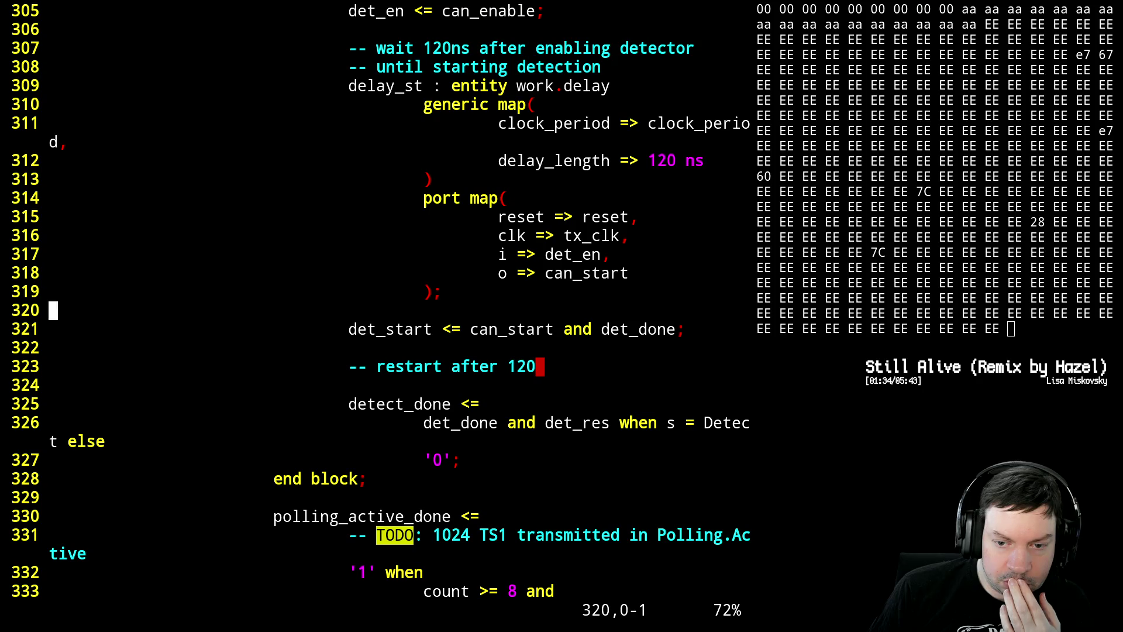
key(j)
key(h)
key(h)
key(h)
key(h)
key(h)
key(h)
key(h)
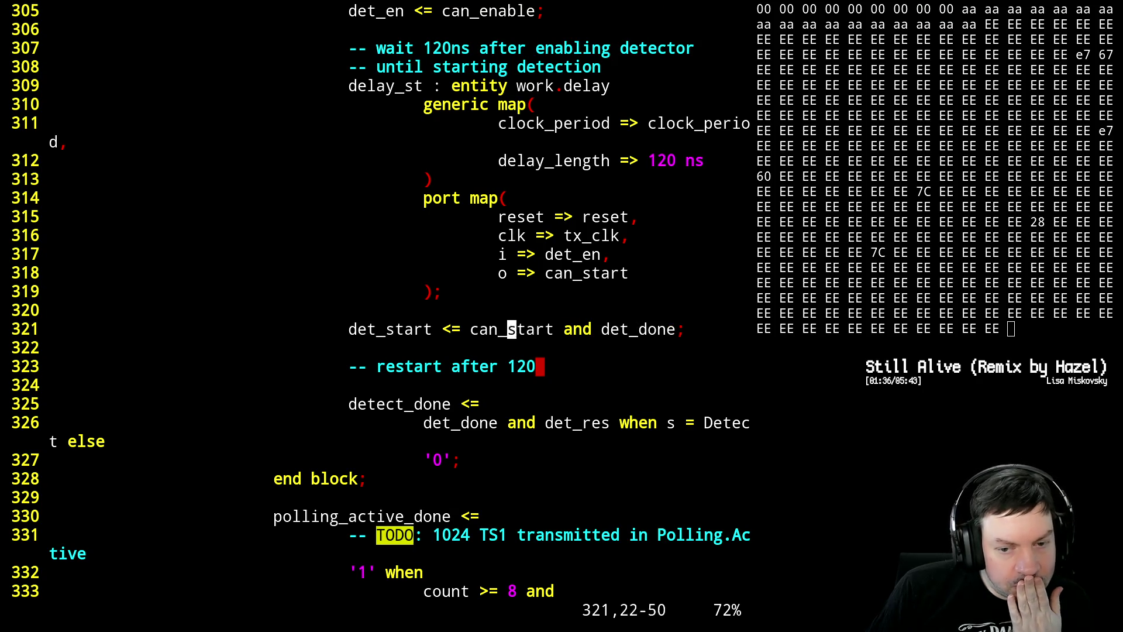
key(h)
key(h)
key(h)
key(h)
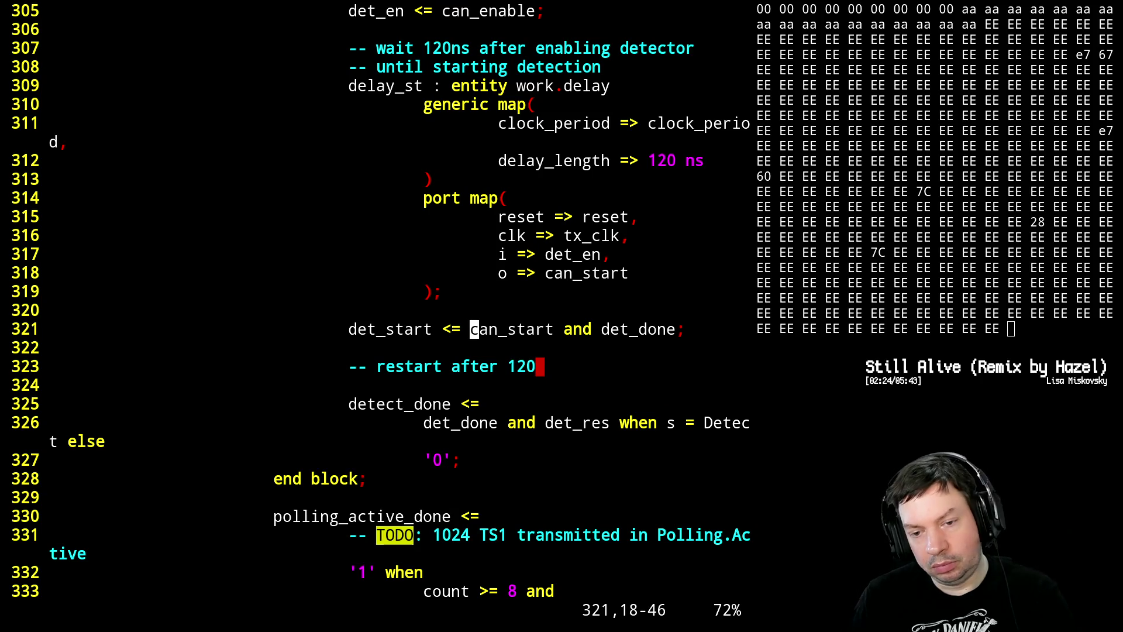
- Undo an accidental deletion in the can_start name and move to the det_start line
key(k)
key(k)
key(k)
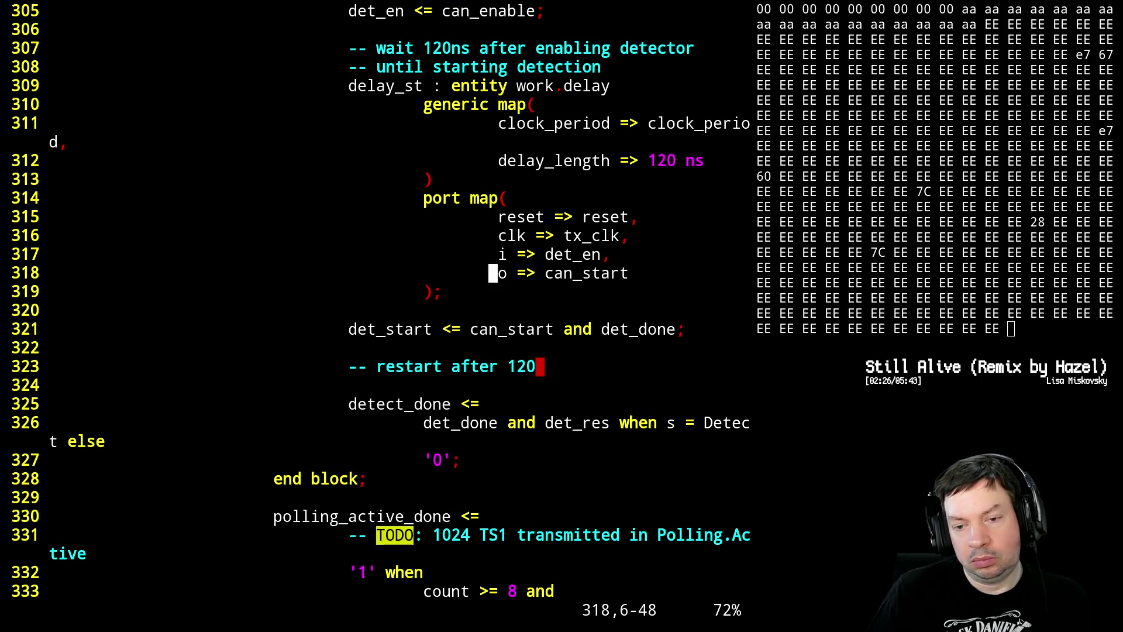
key(l)
key(l)
key(l)
key(l)
key(l)
key(h)
key(h)
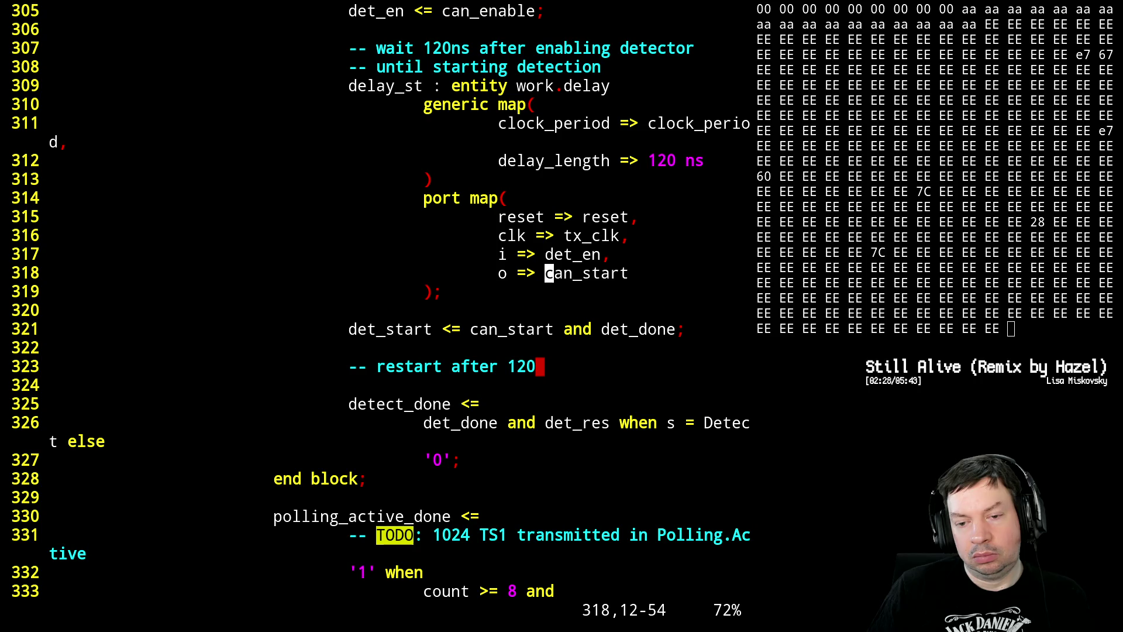
key(x)
key(x)
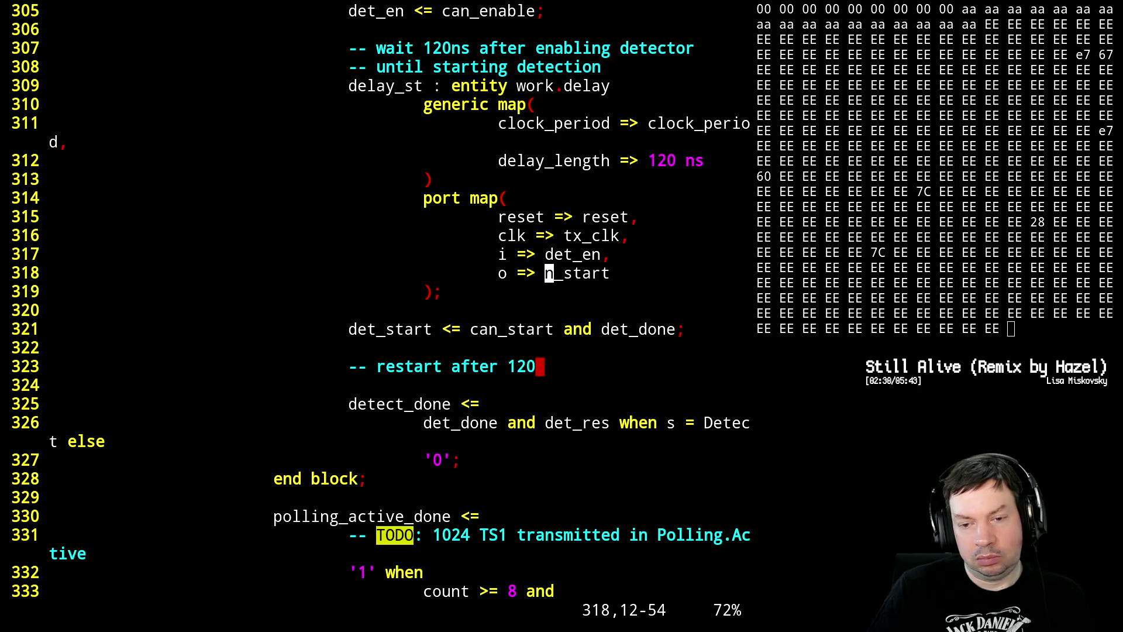
key(u)
key(j)
key(j)
key(j)
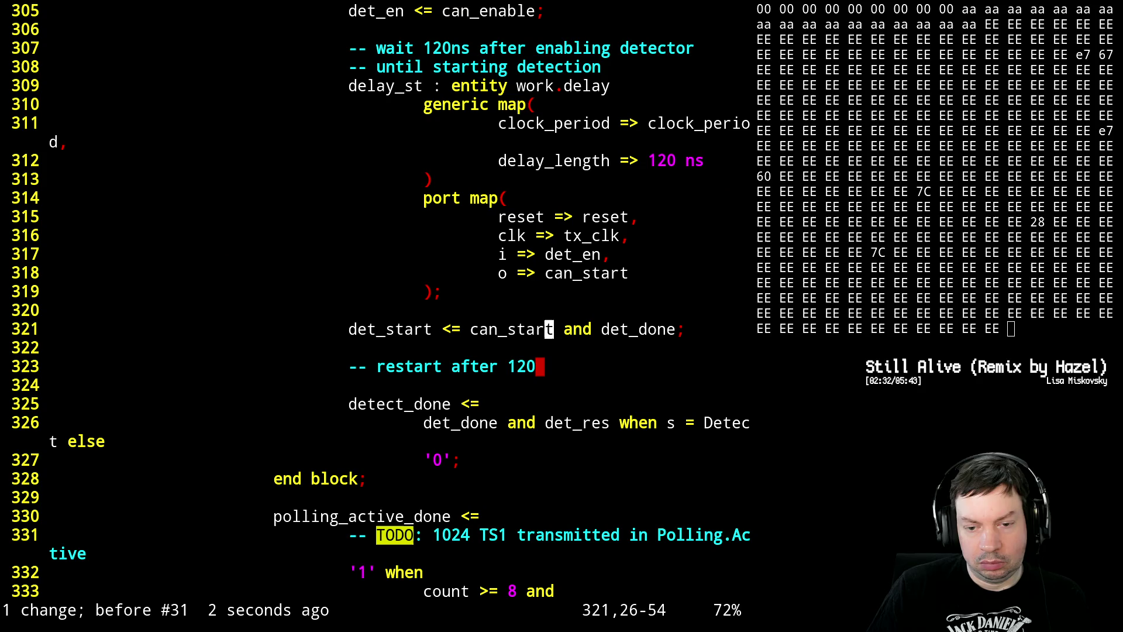
- Add a clocked 'start <= can_start' register assignment on a new line above det_start
key(k)
key(o)
key(Return)
key(BackSpace)
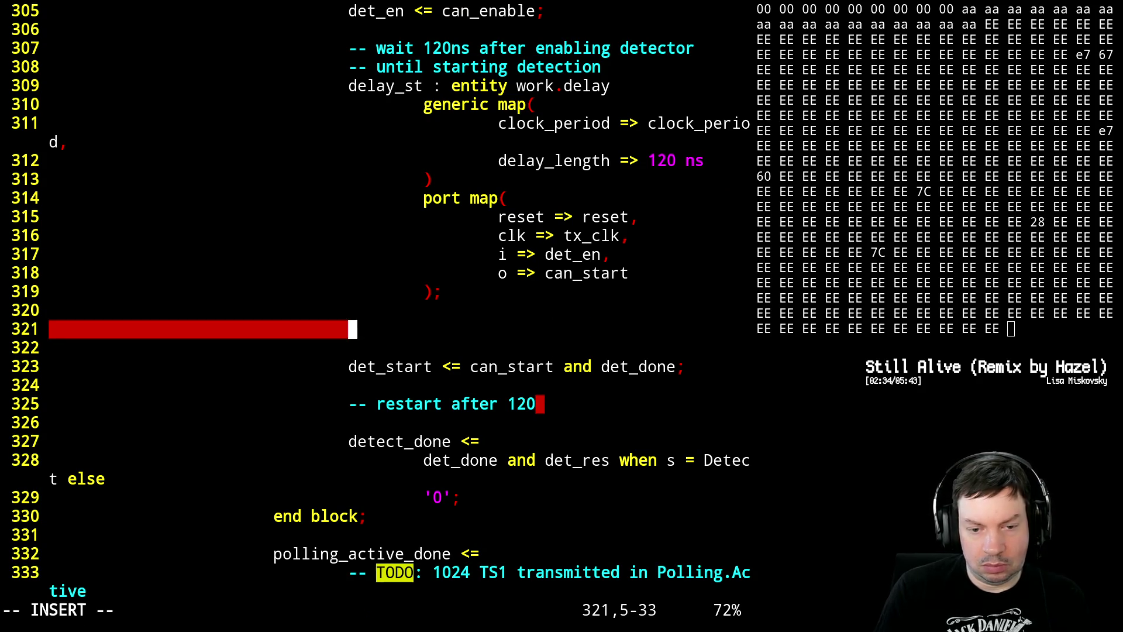
key(BackSpace)
text(start <)
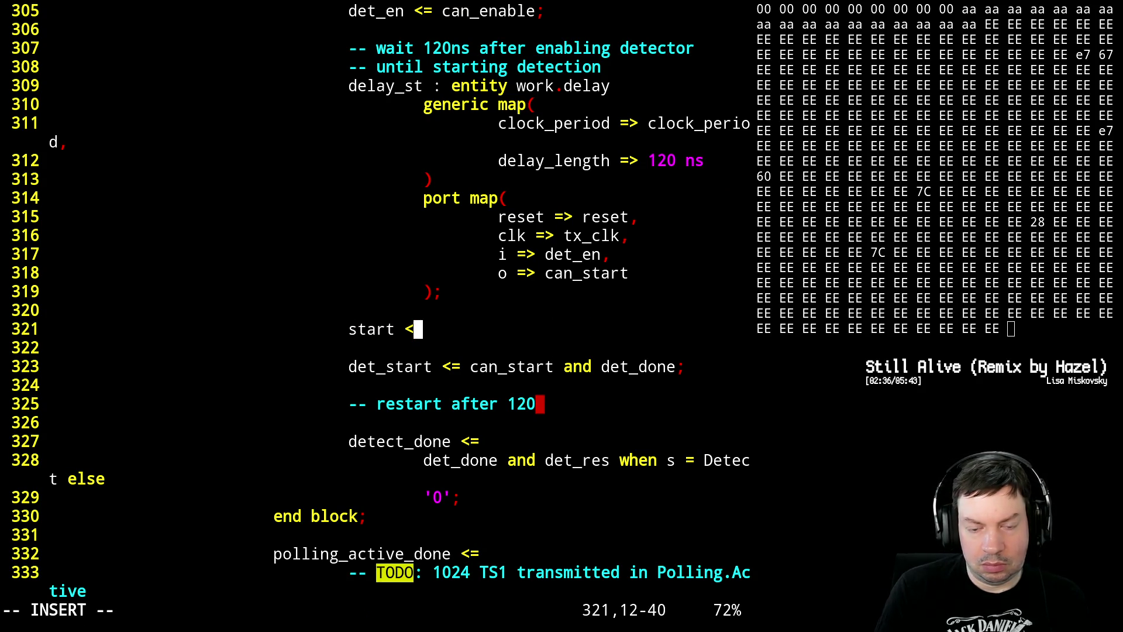
text(= can_sta)
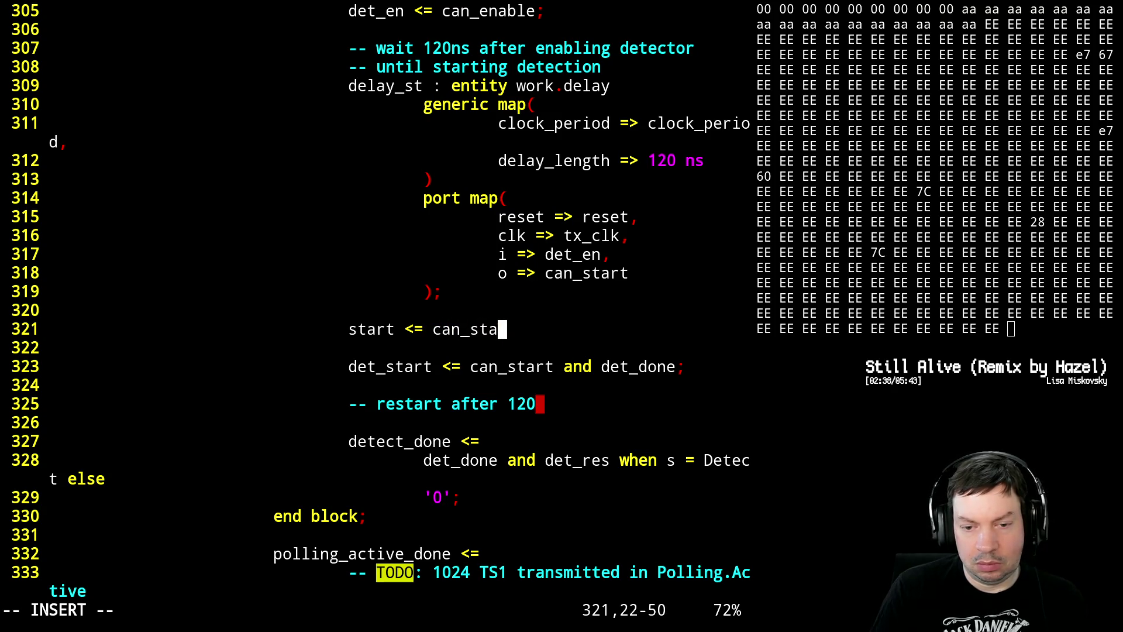
text(rt when ris)
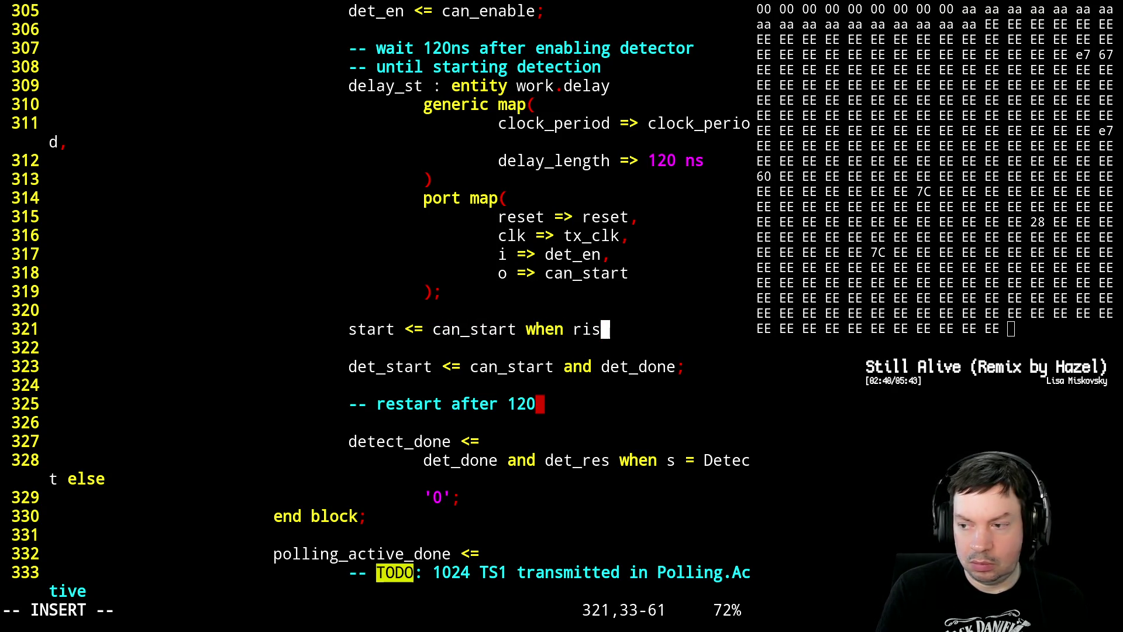
text(ing_edge)
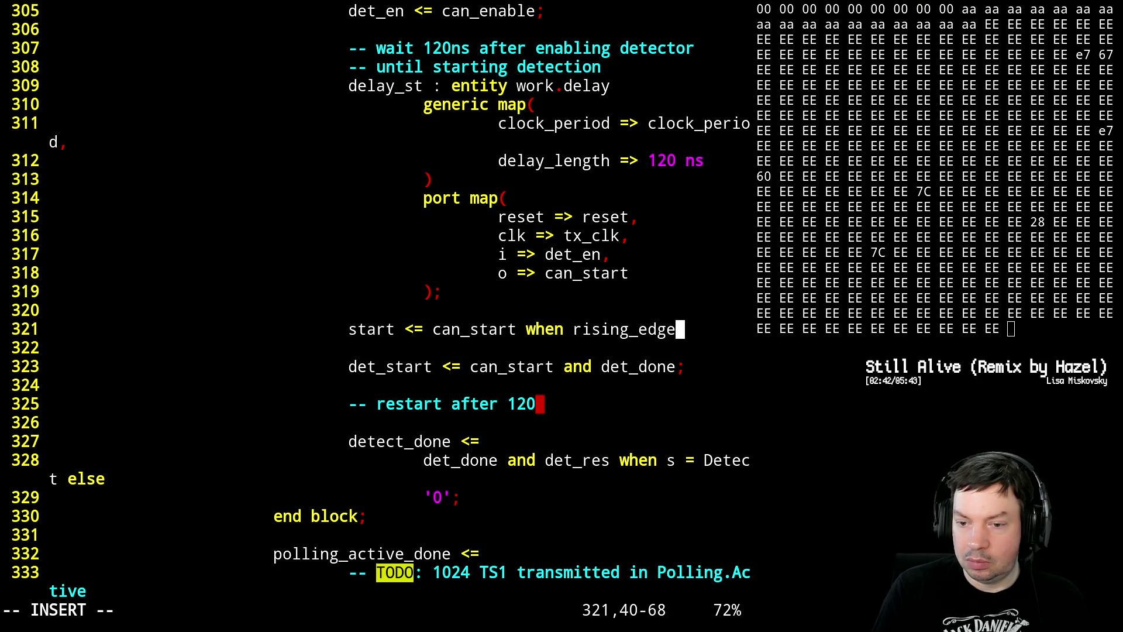
text((clk);)
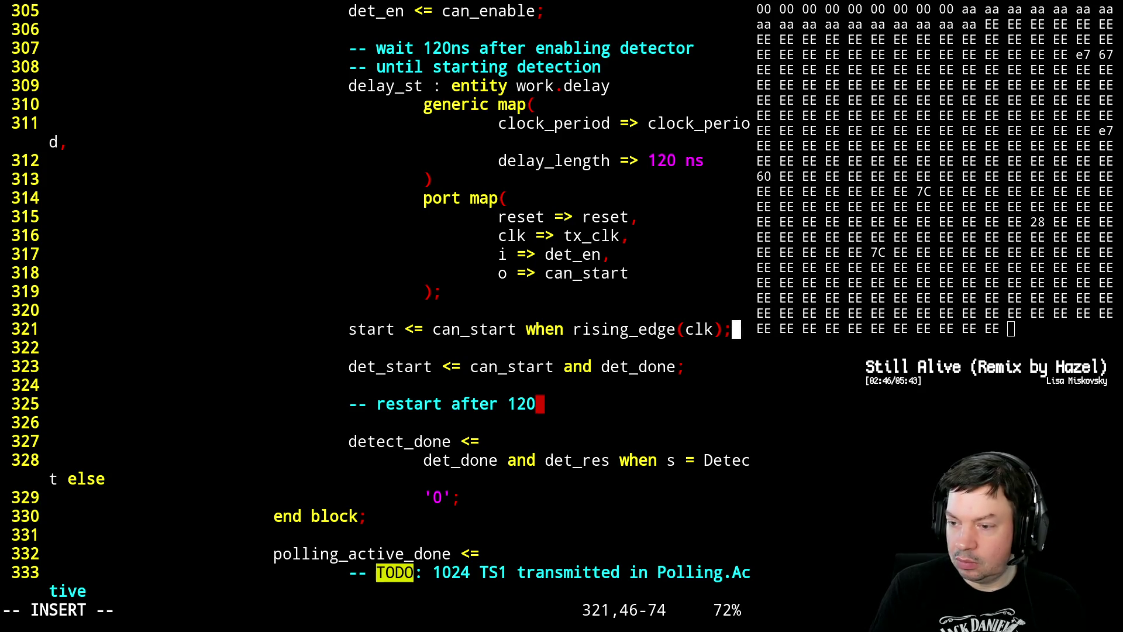
key(Return)
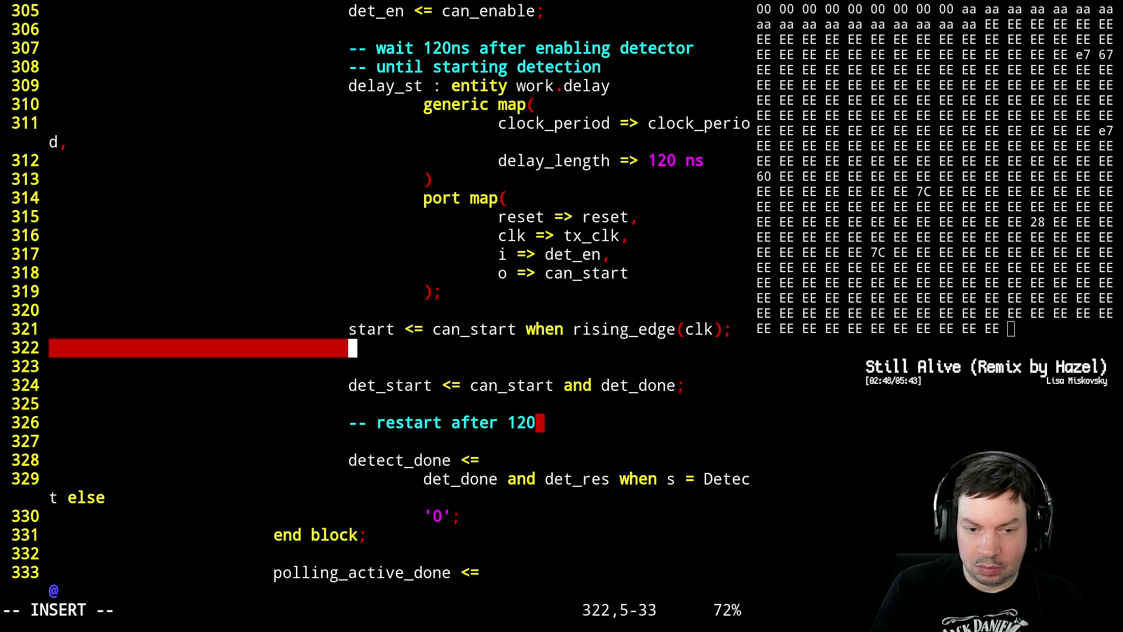
key(Escape)
- Add a 'start_r <= start' line and paste it into four identical lines with yy3p
key(shift+c)
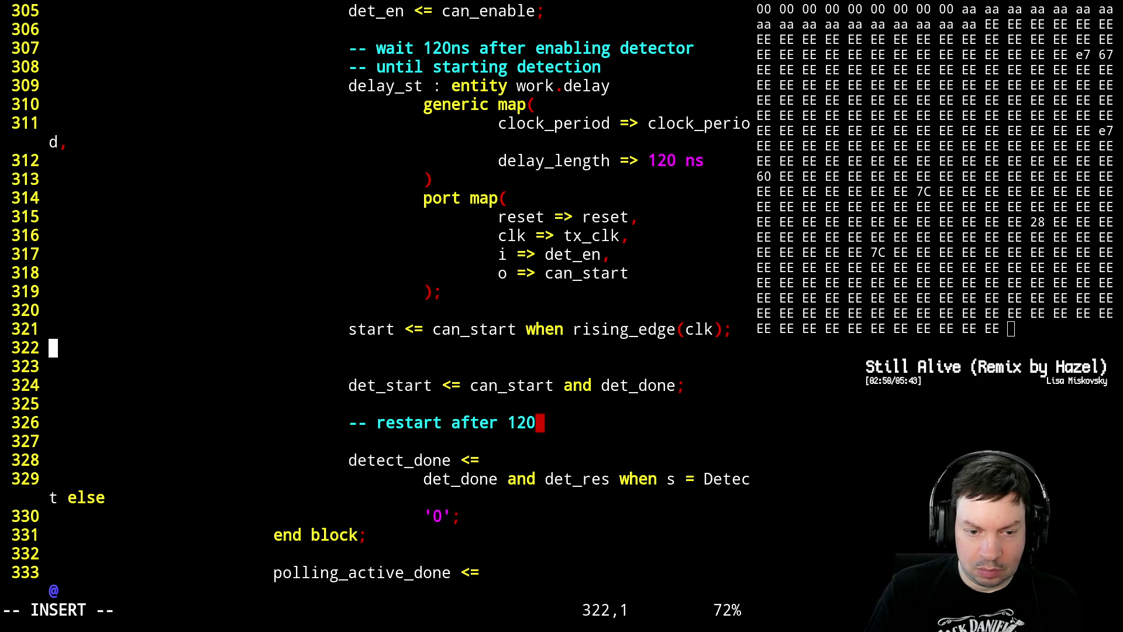
key(Tab)
key(Tab)
key(Tab)
key(Tab)
text(s)
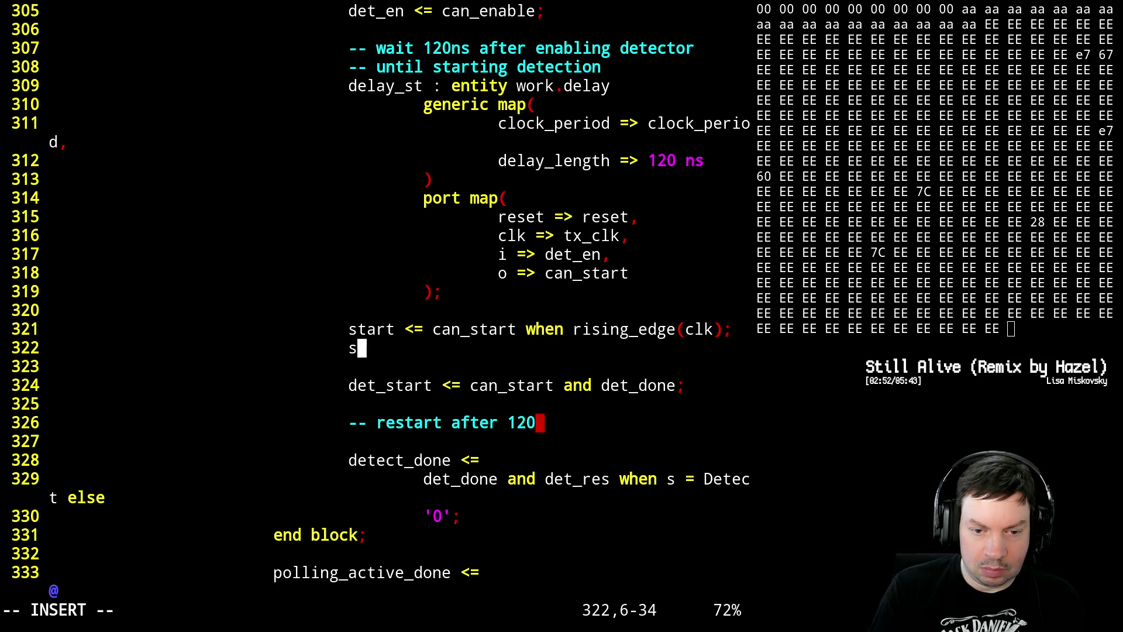
text(tart_r <=)
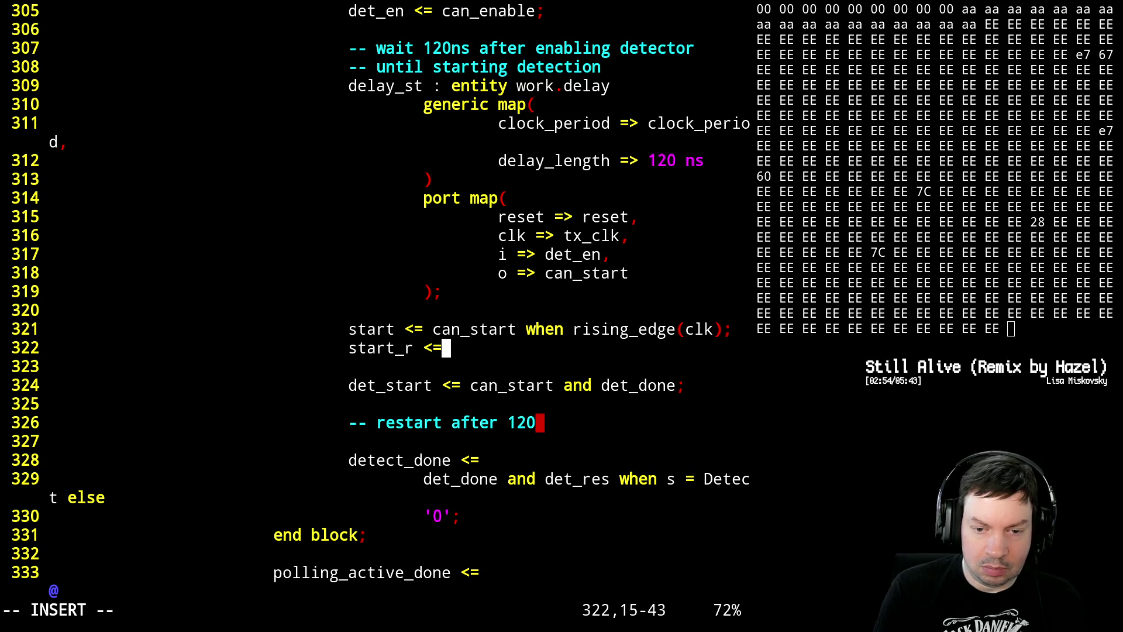
text( start e)
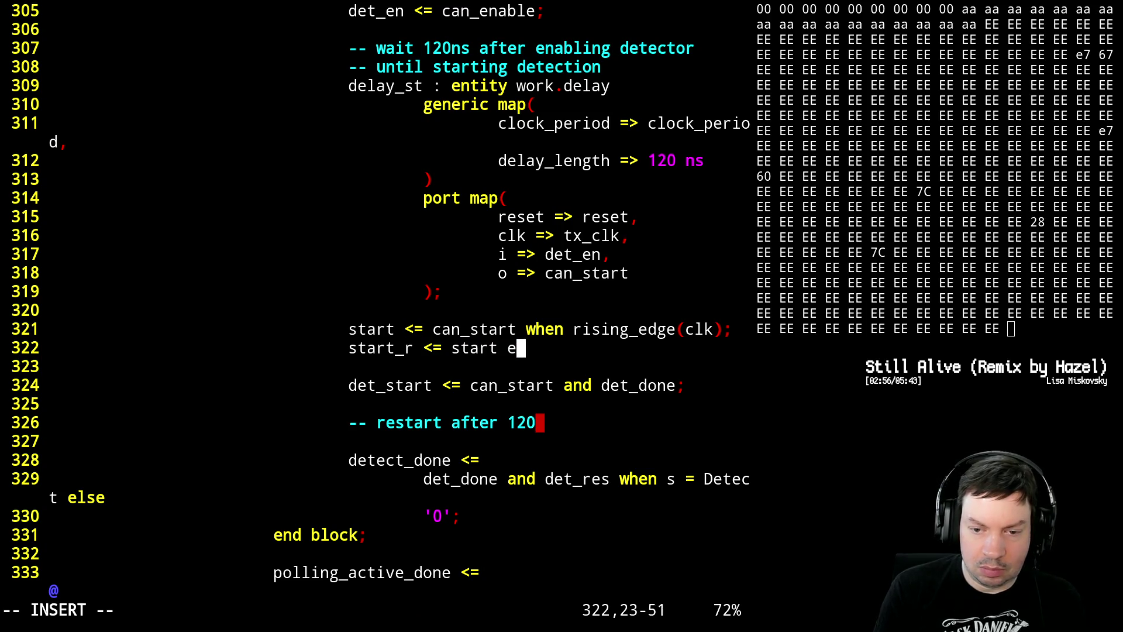
key(BackSpace)
text(when rising_)
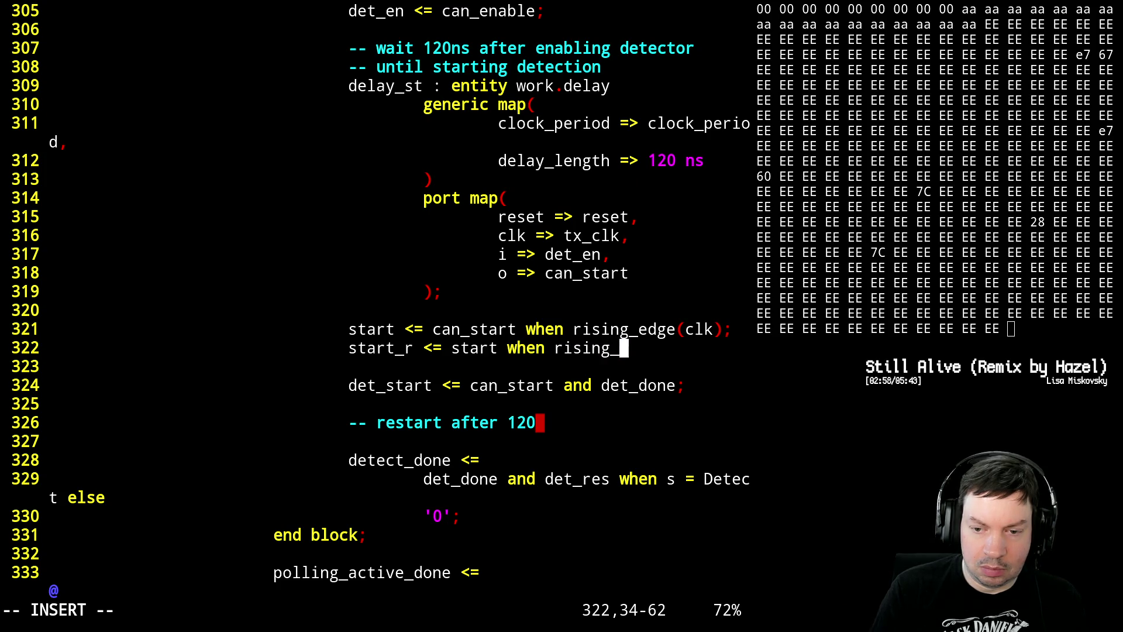
text(edge(clk))
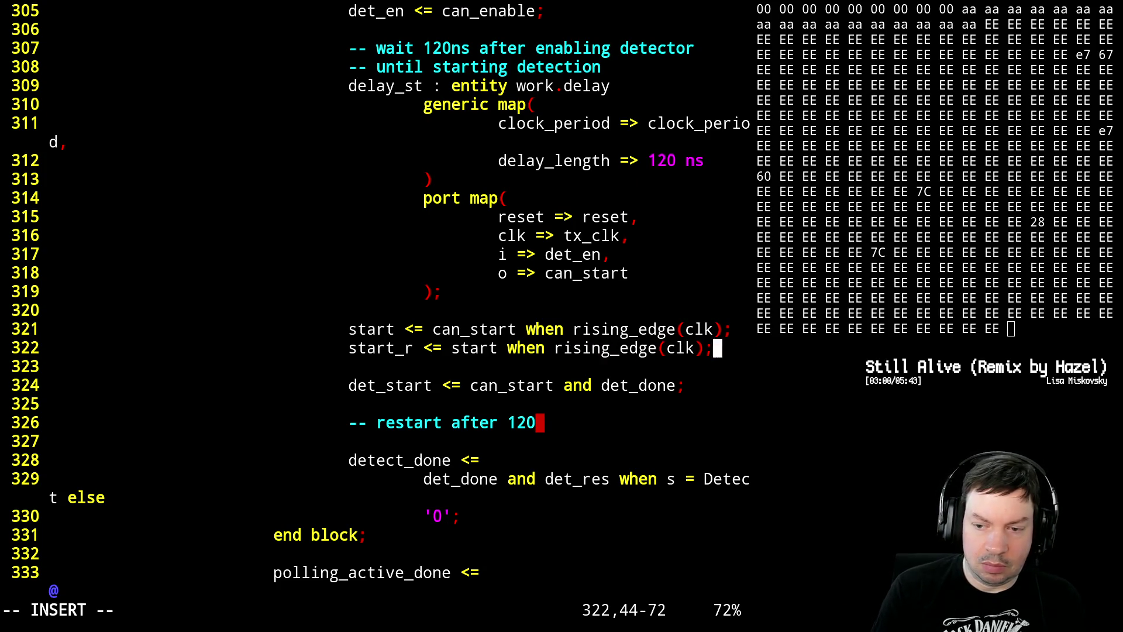
text(;)
key(Escape)
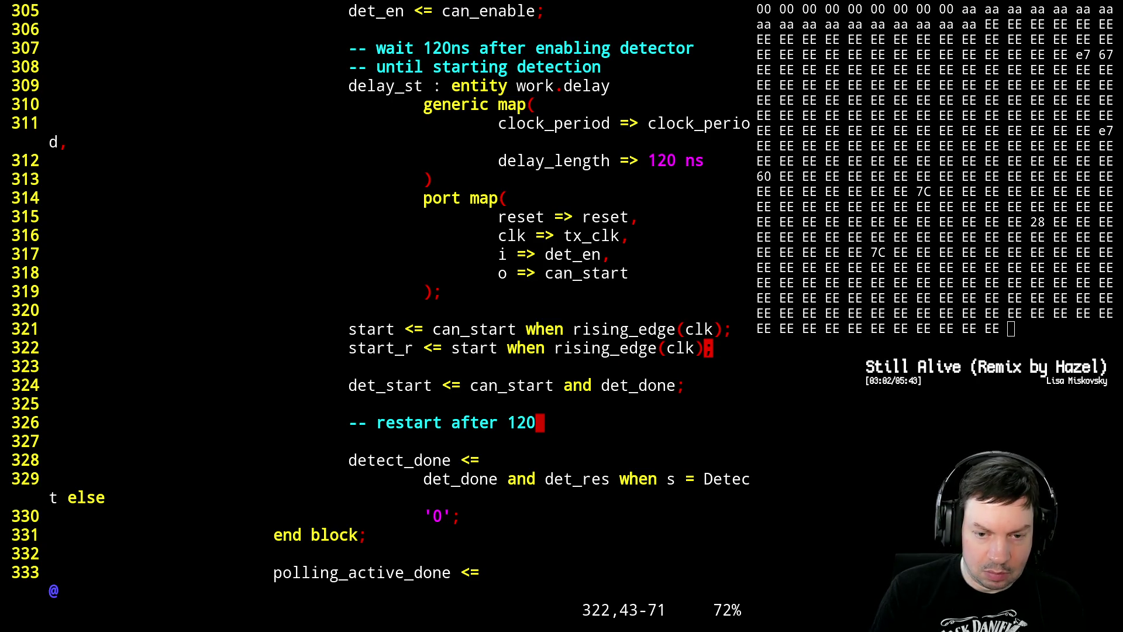
key(y)
key(y)
key(p)
key(p)
key(p)
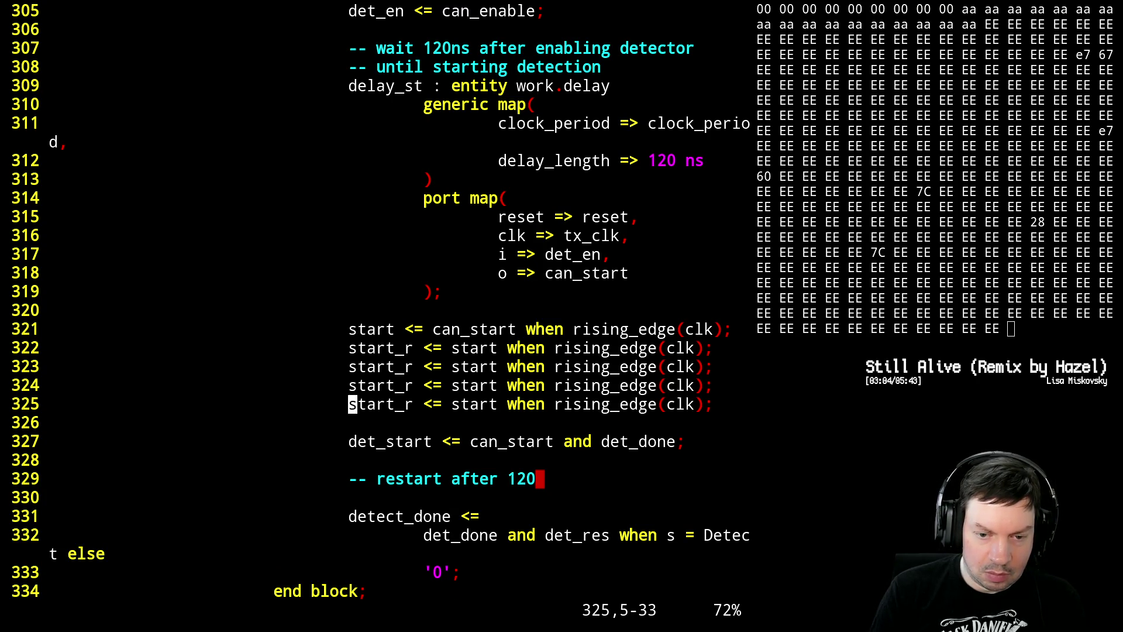
- Rename the register stages to start_r, start_rr, start_rrr and start_rrrr
key(k)
key(k)
key(l)
key(l)
key(l)
key(l)
key(l)
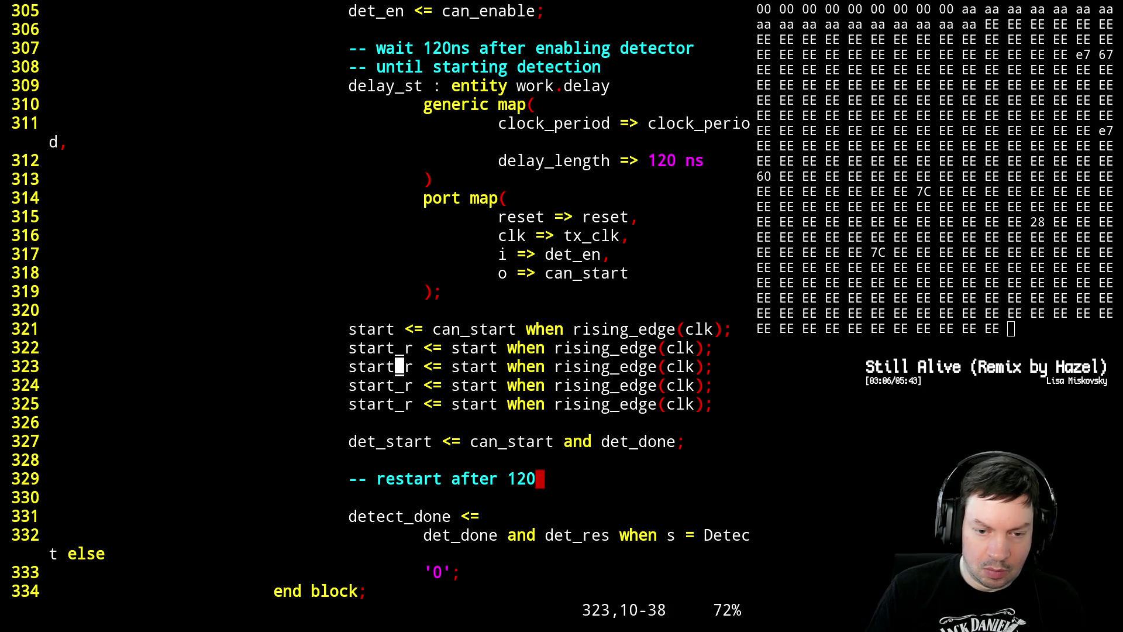
key(l)
key(l)
text(ar)
key(Down)
text(rr)
key(Down)
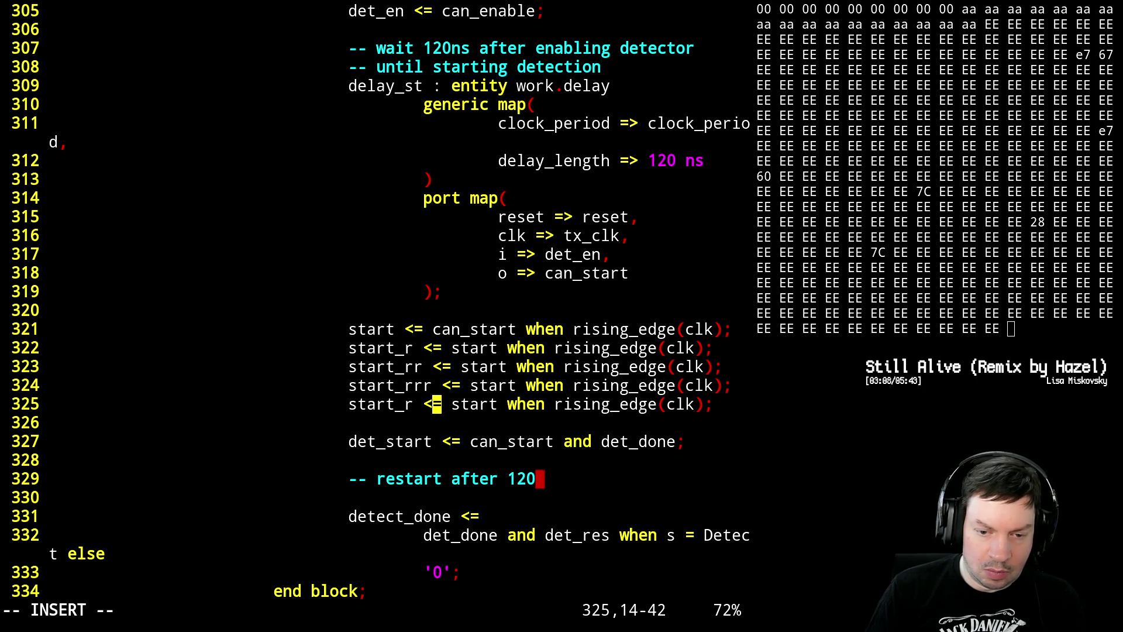
text(rrr)
key(Right)
key(Right)
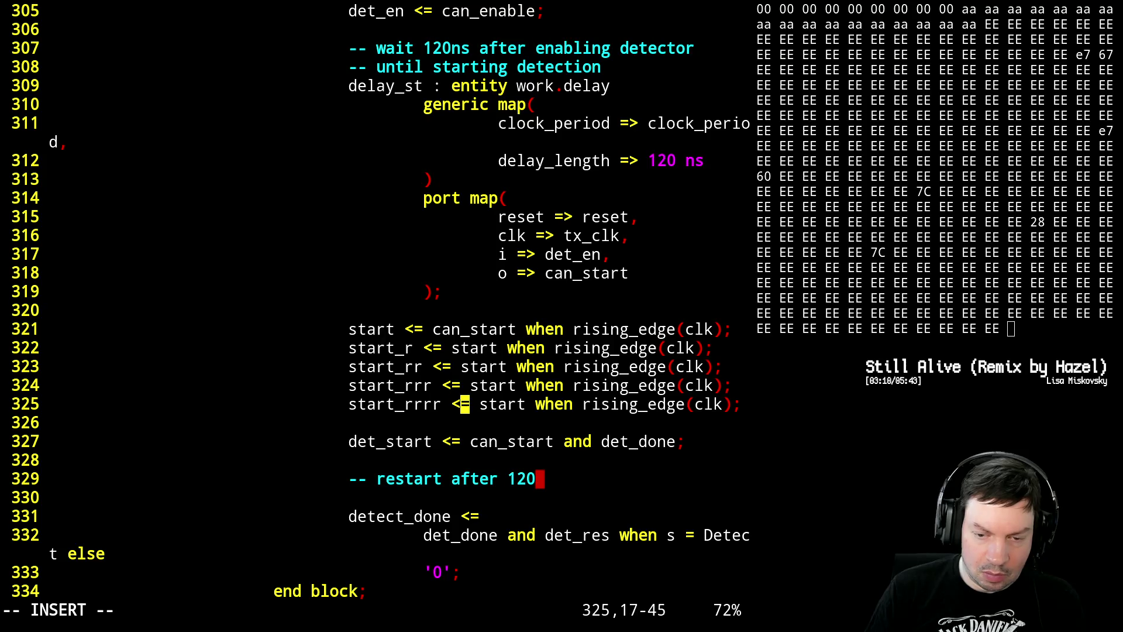
key(Right)
key(Right)
key(Right)
- Chain each stage's source so start_r..start_rrrr register the previous stage on rising_edge(clk)
key(Up)
key(Up)
key(Left)
text(_)
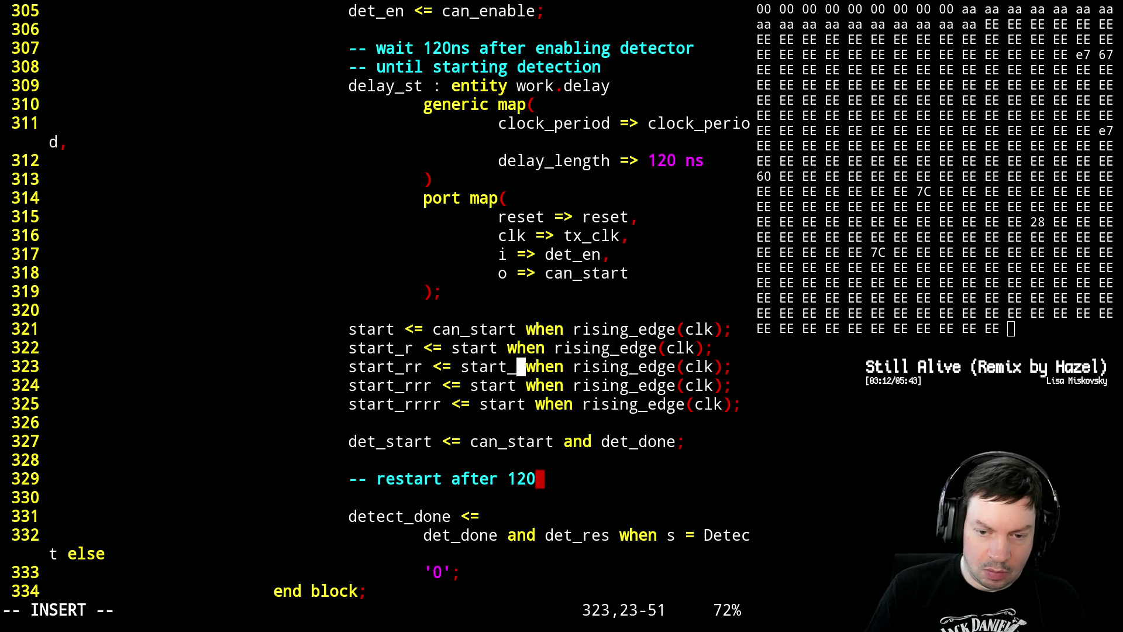
text(r)
key(Down)
text(_rr)
key(Down)
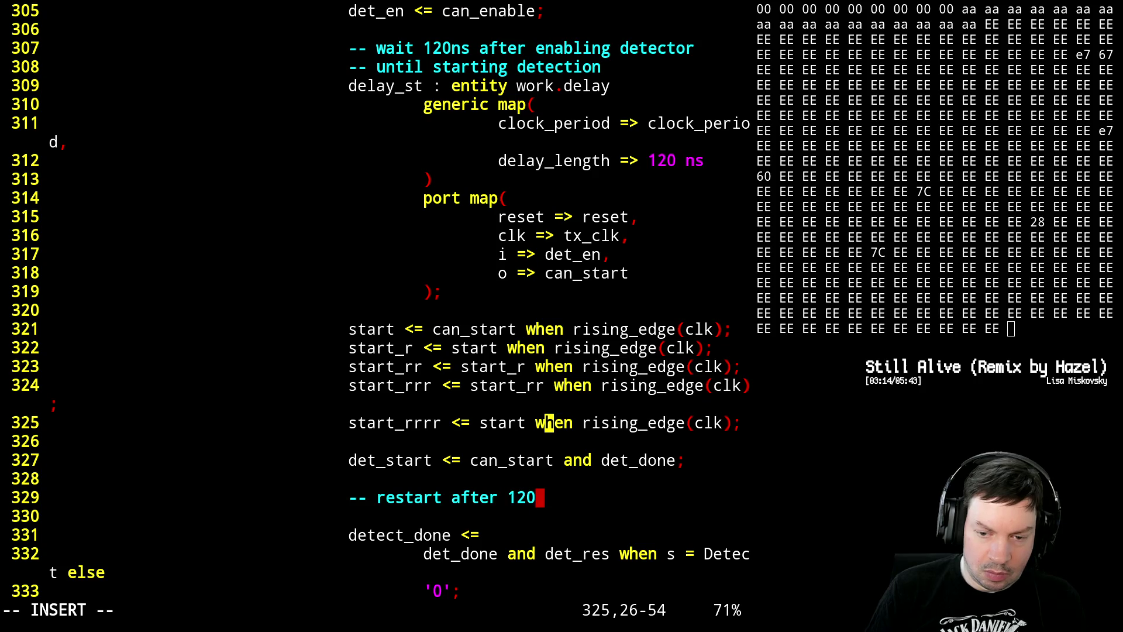
key(Left)
key(Left)
text(_rrr)
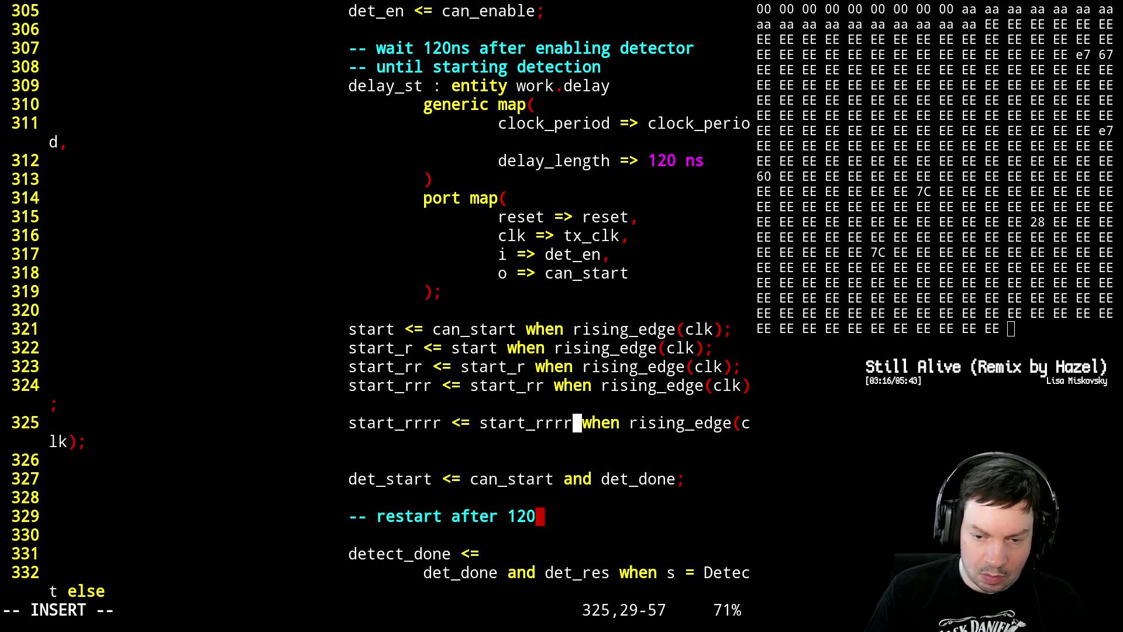
key(Escape)
key(Down)
key(Down)
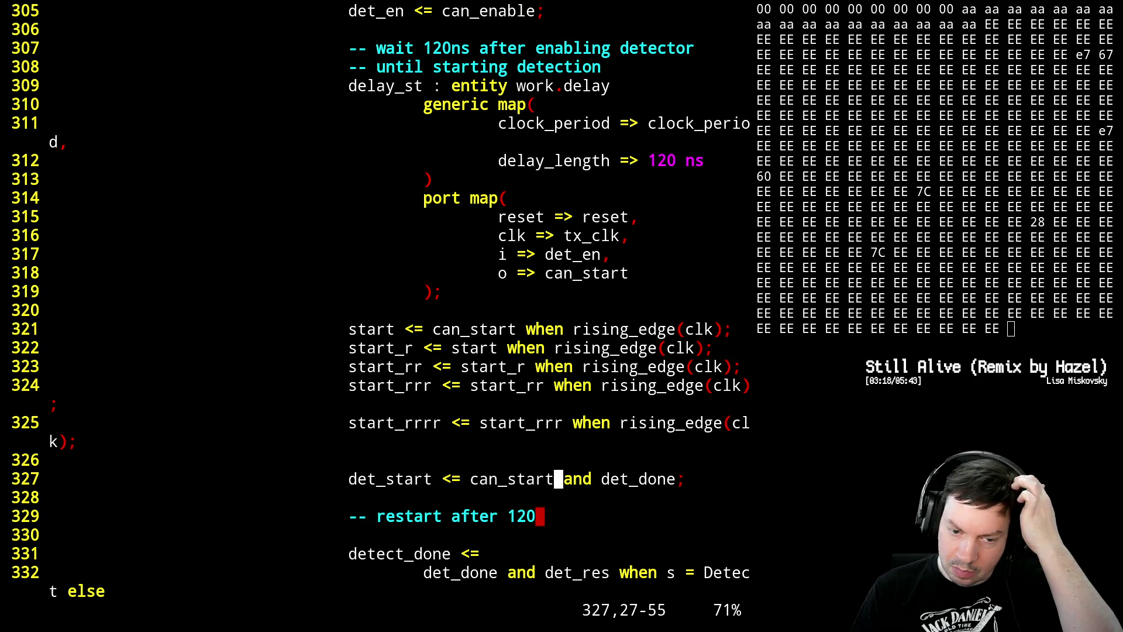
key(Up)
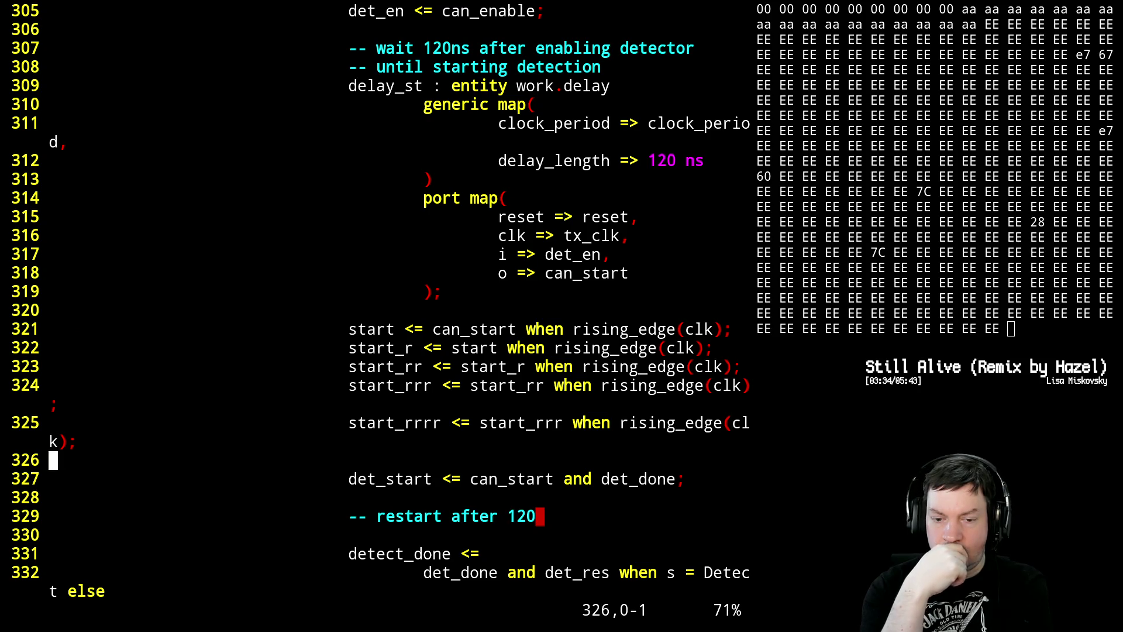
- Set det_start to start and not start_rrrr on line 327
key(k)
key(j)
key(j)
key(j)
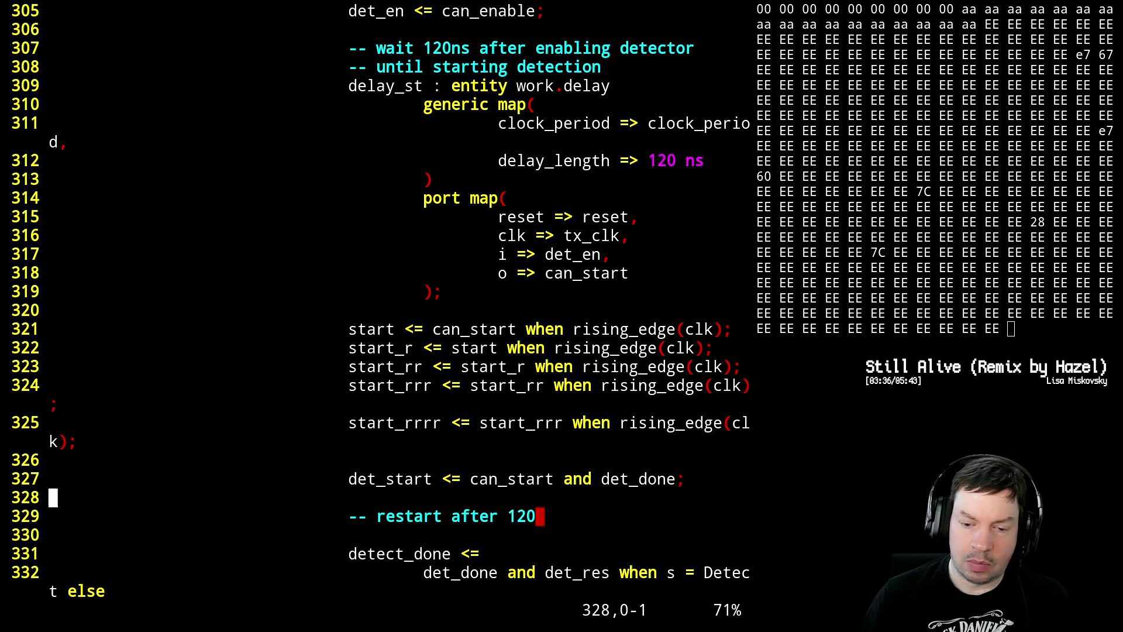
key(k)
text(bD)
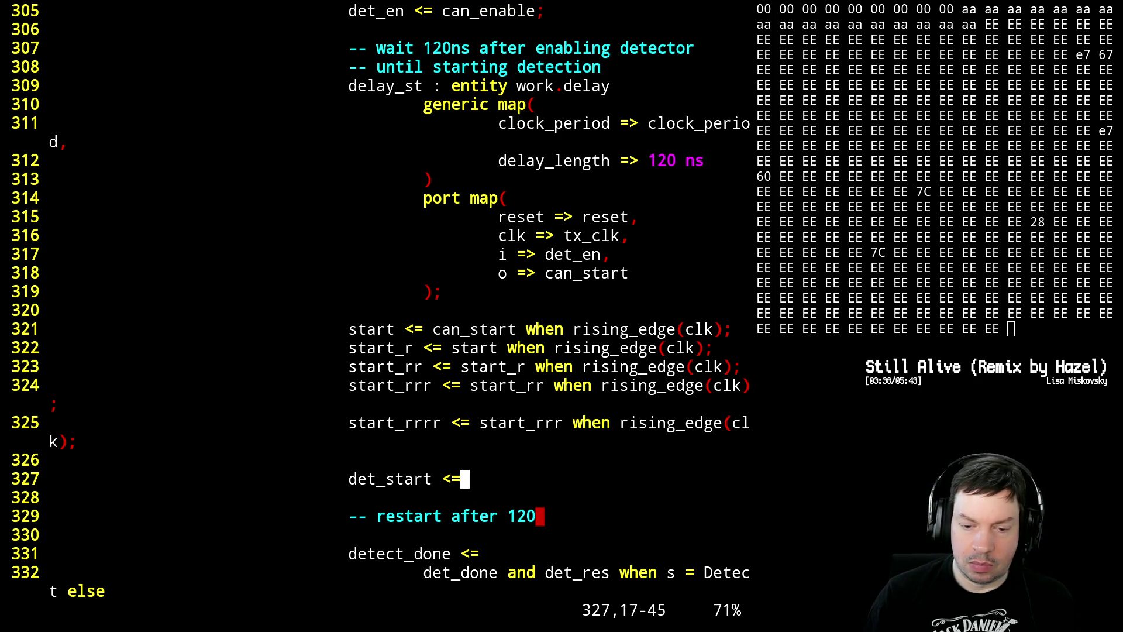
text(astat)
key(BackSpace)
text(rt and )
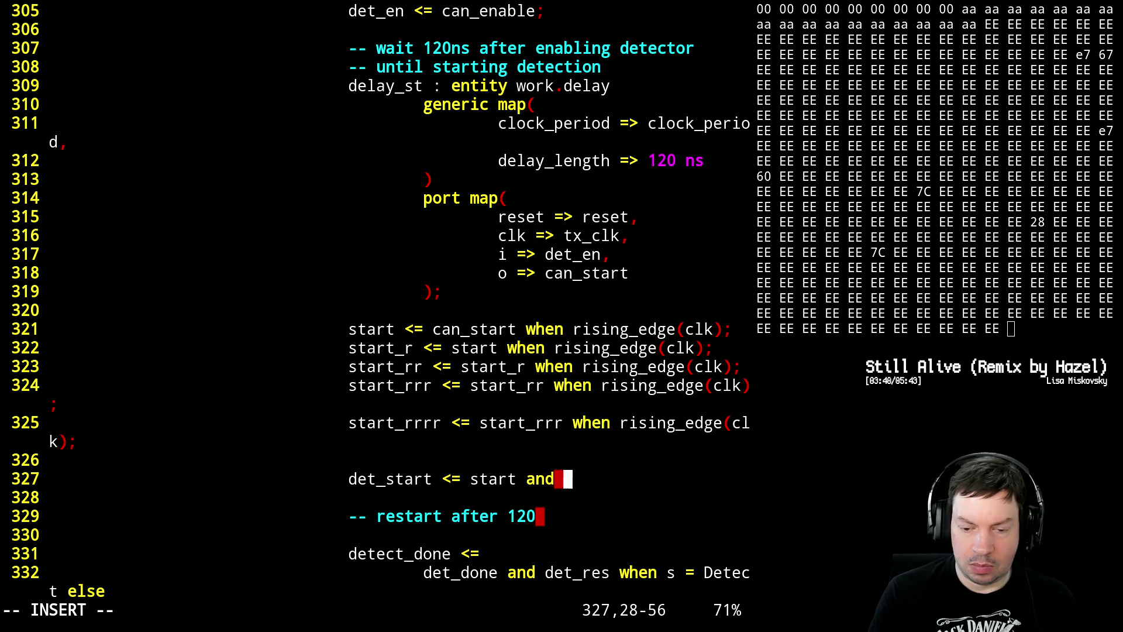
text(not start_)
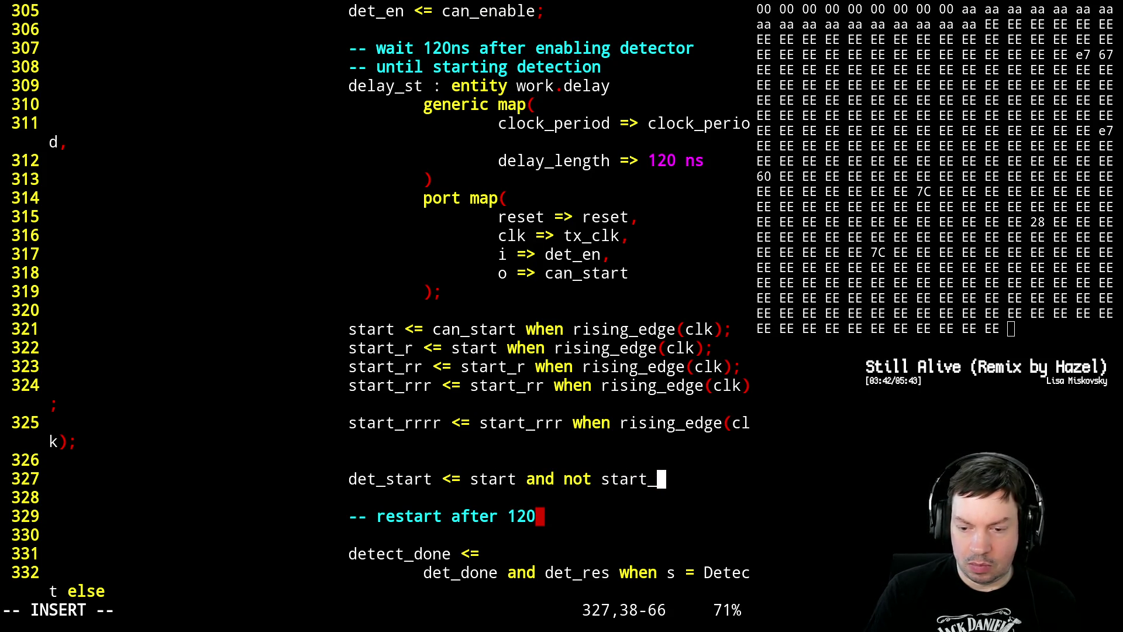
text(rrrr;)
key(Escape)
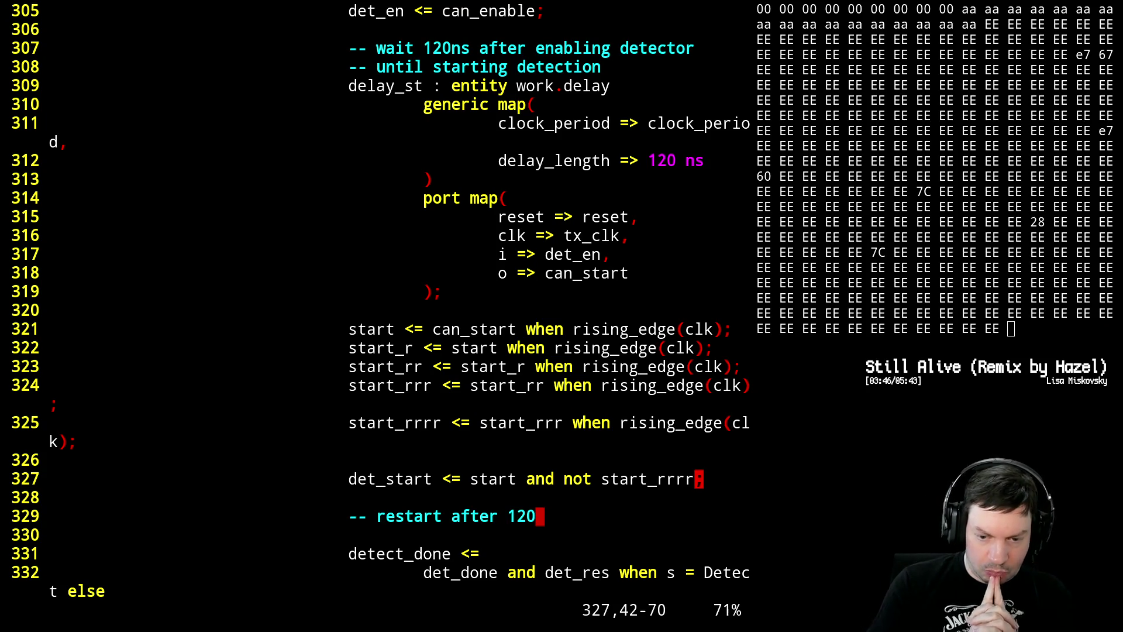
- Delete the unfinished restart comment, save pcie_ltssm.vhdl and suspend Vim to the shell
key(j)
key(j)
key(d)
key(d)
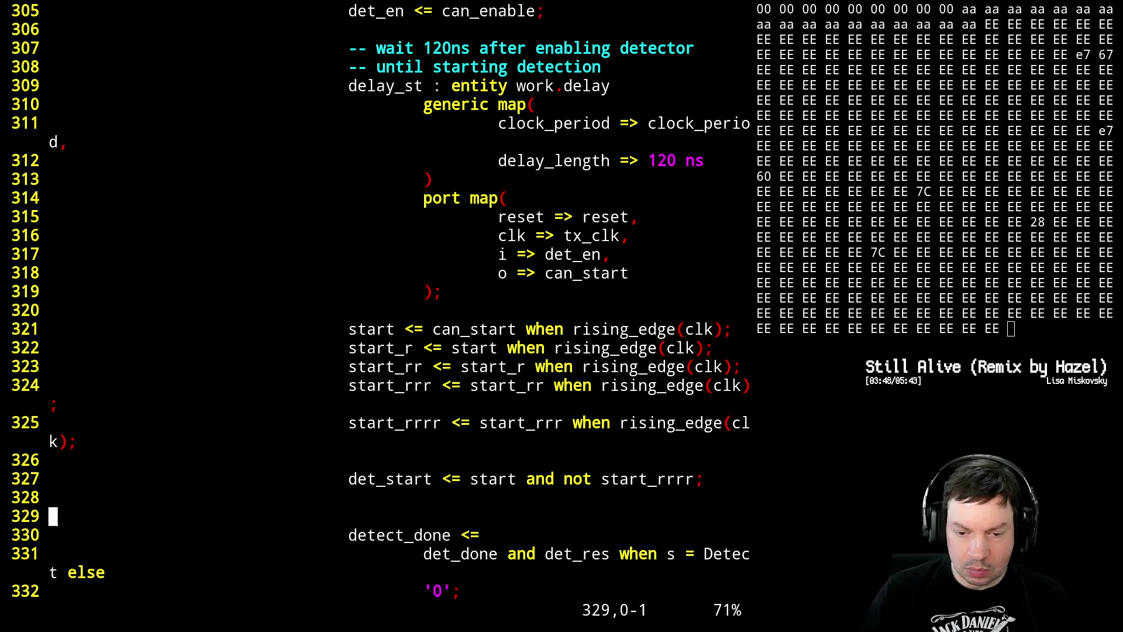
key(d)
key(d)
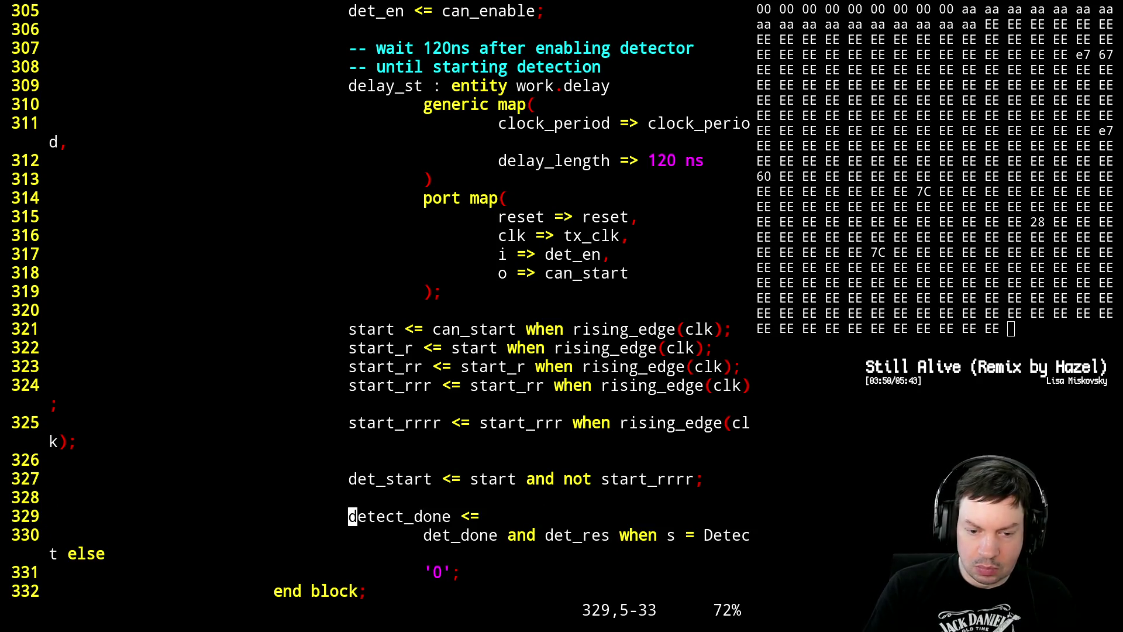
text(:w)
key(Return)
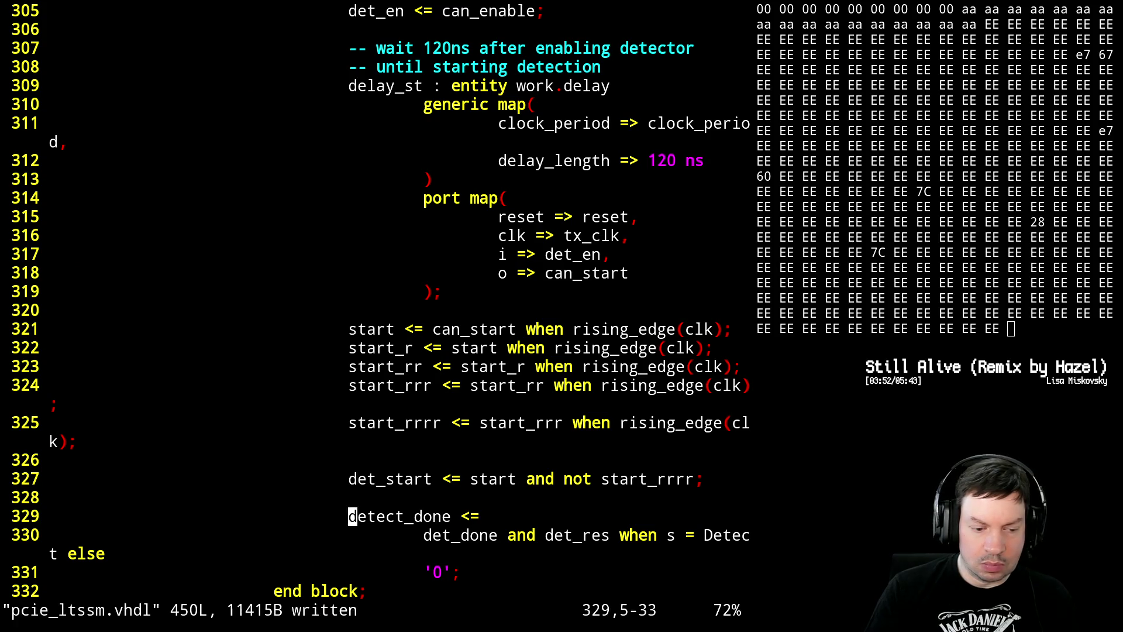
key(ctrl+z)
text(make)
- Run make to rebuild the ECP5 design, packing and syncing the bitstream
key(Return)
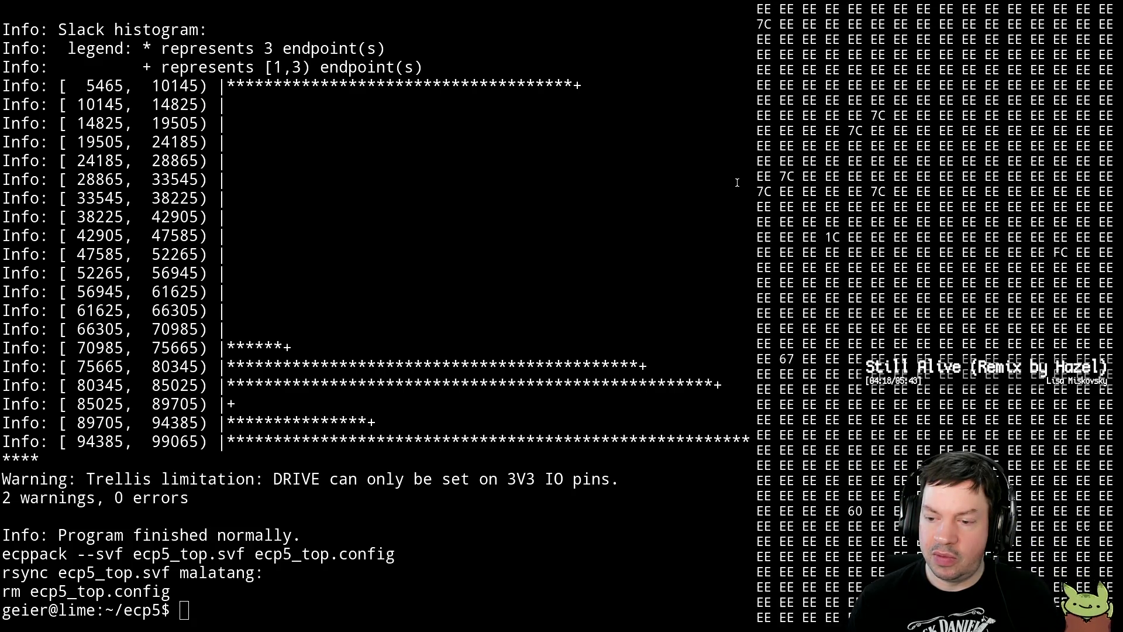
text(fg)
- Resume Vim with fg, page up and jump to the top of pcie_ltssm.vhdl before searching for clk
key(Return)
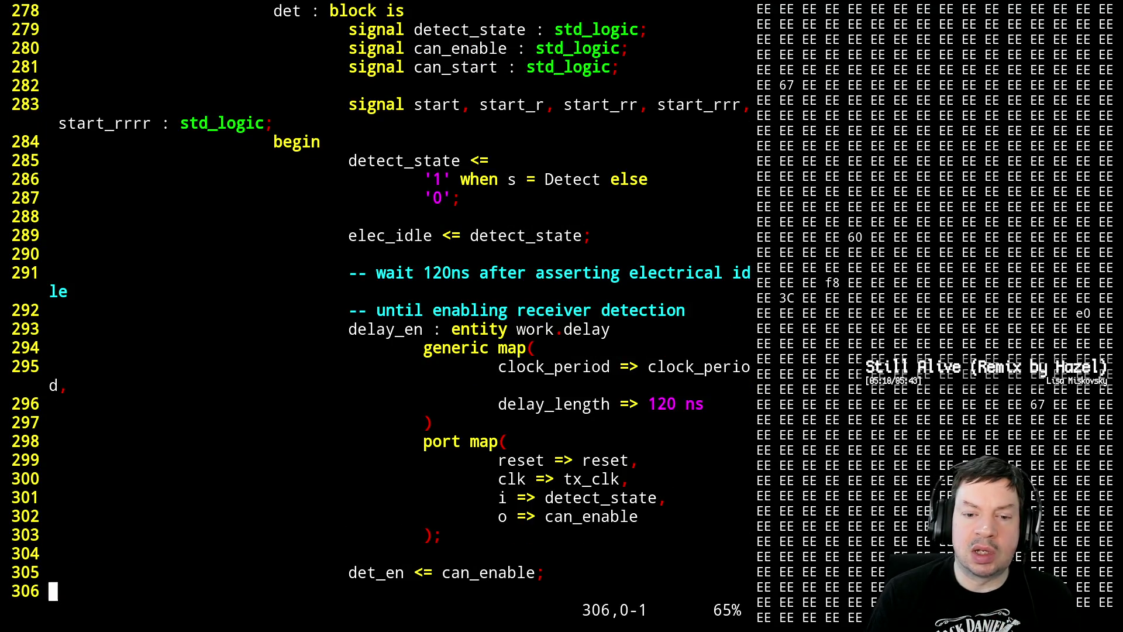
key(ctrl+b)
key(ctrl+b)
key(ctrl+b)
key(ctrl+b)
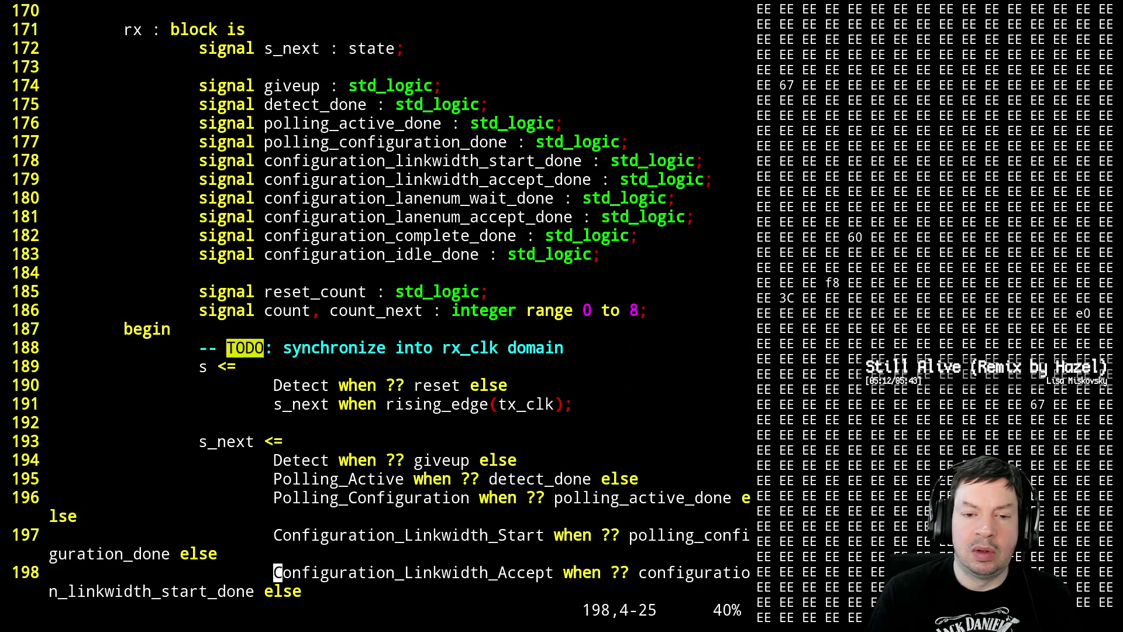
key(ctrl+b)
key(ctrl+b)
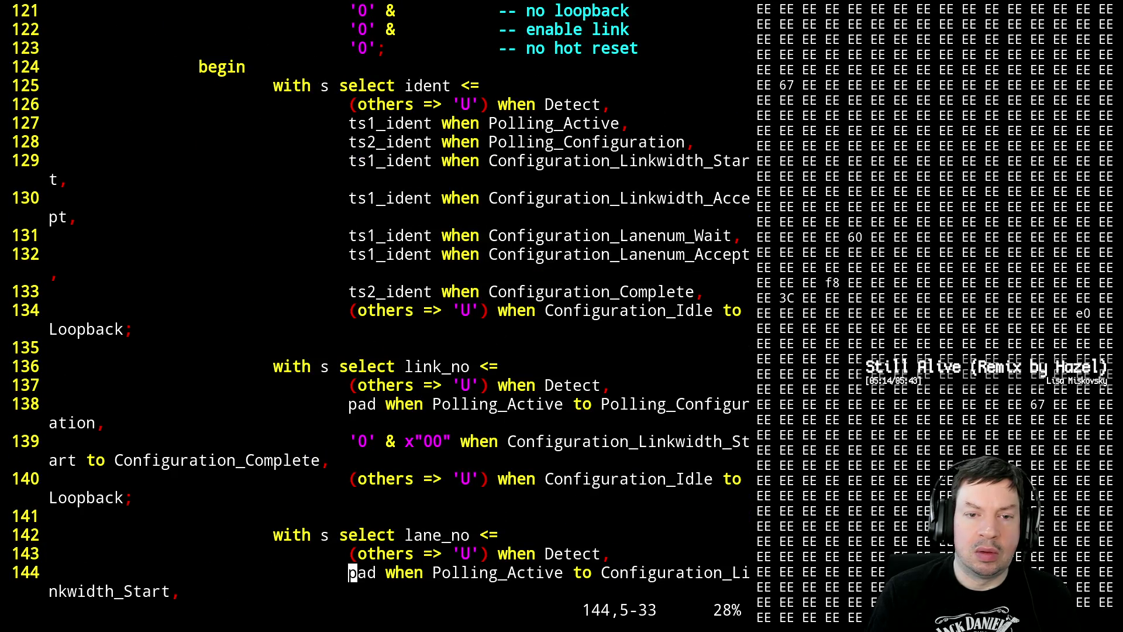
key(g)
key(g)
text(/)
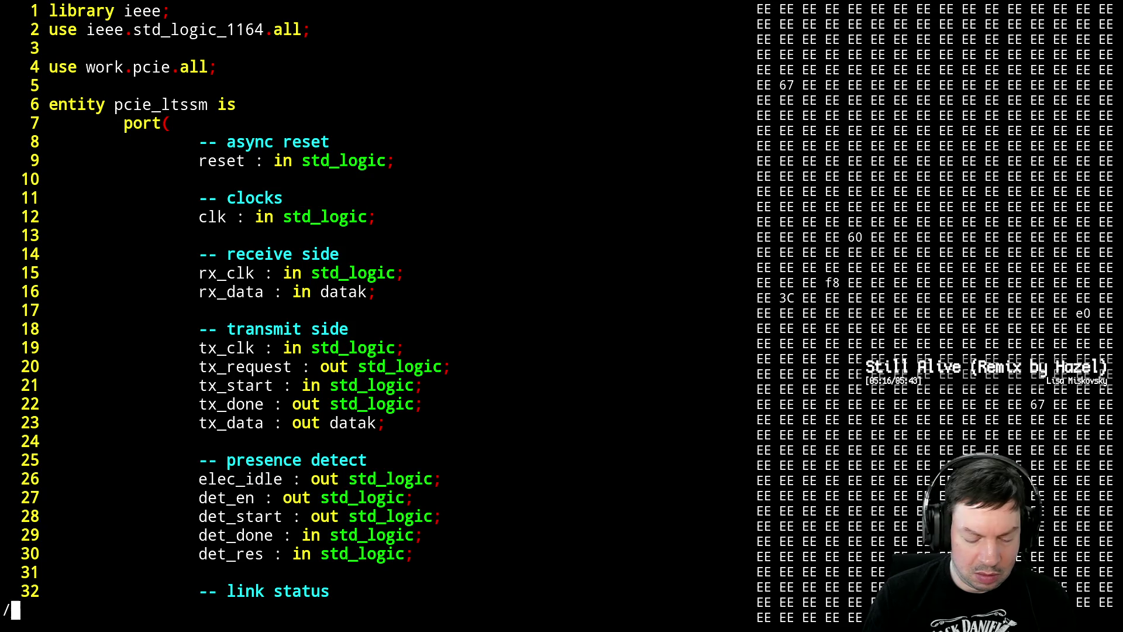
text(clk)
- Step through the clk matches until reaching the start register chain
key(Return)
key(n)
key(n)
key(n)
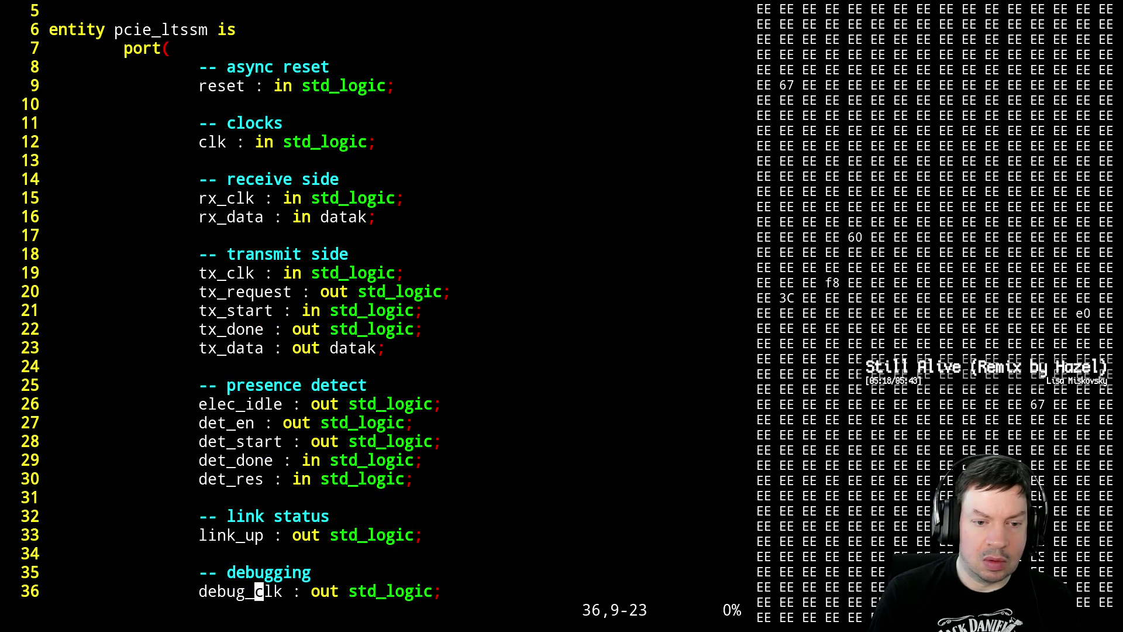
key(n)
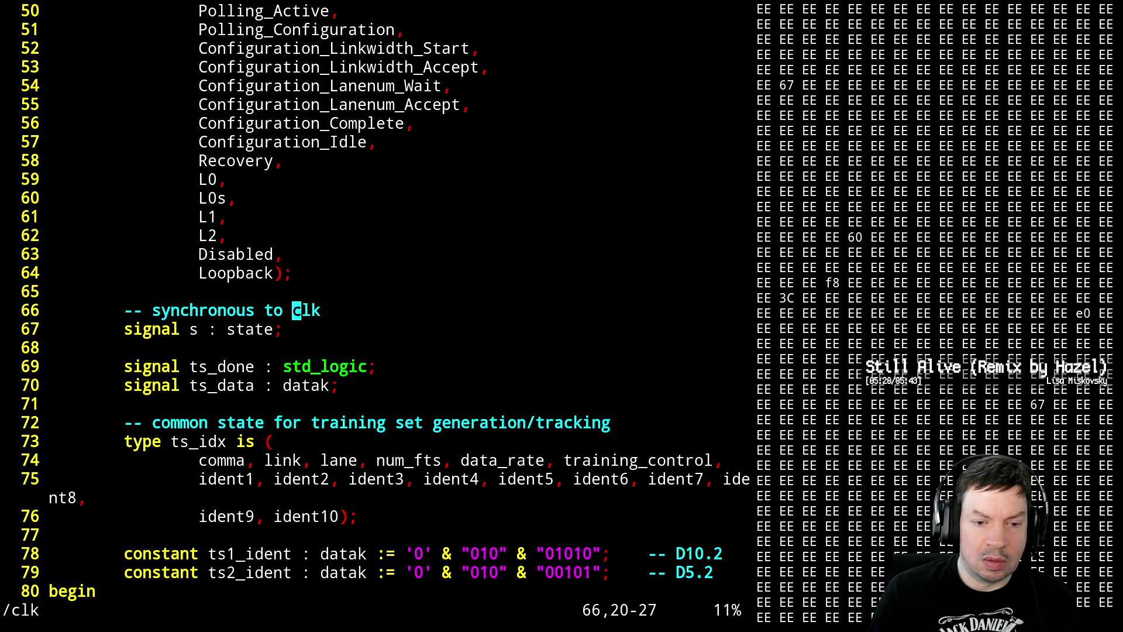
key(n)
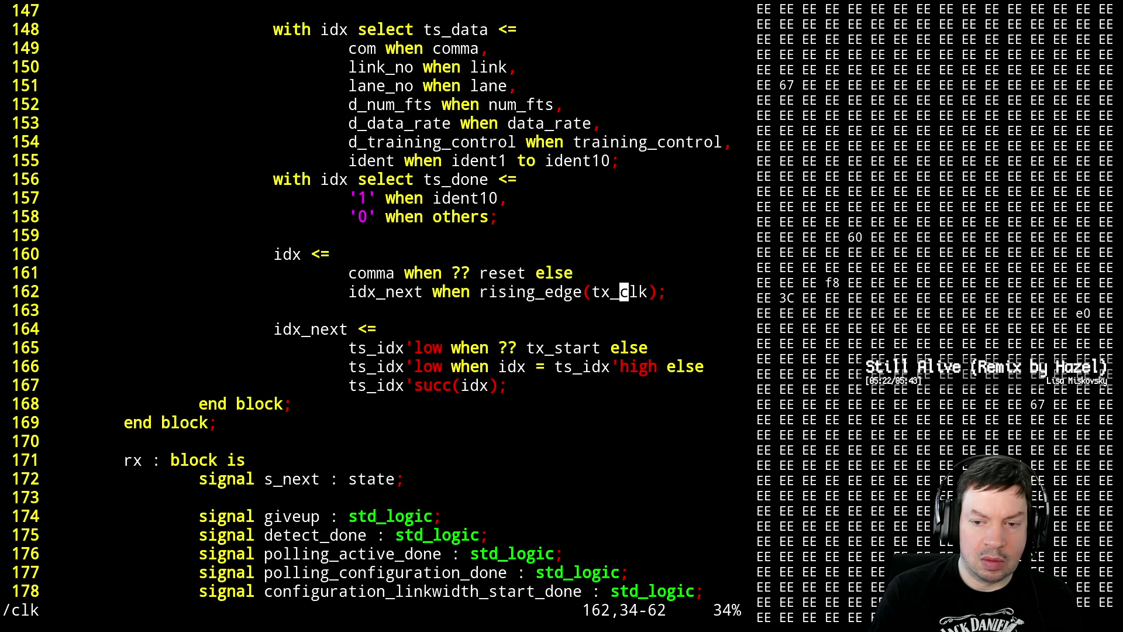
key(n)
key(n)
key(n)
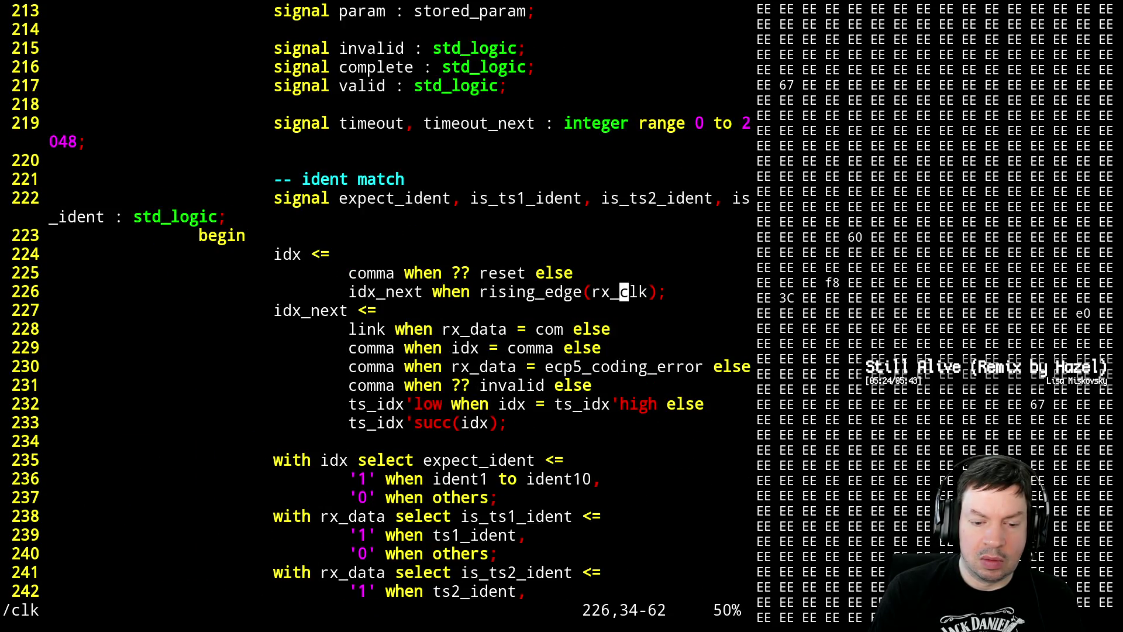
key(n)
key(n)
key(n)
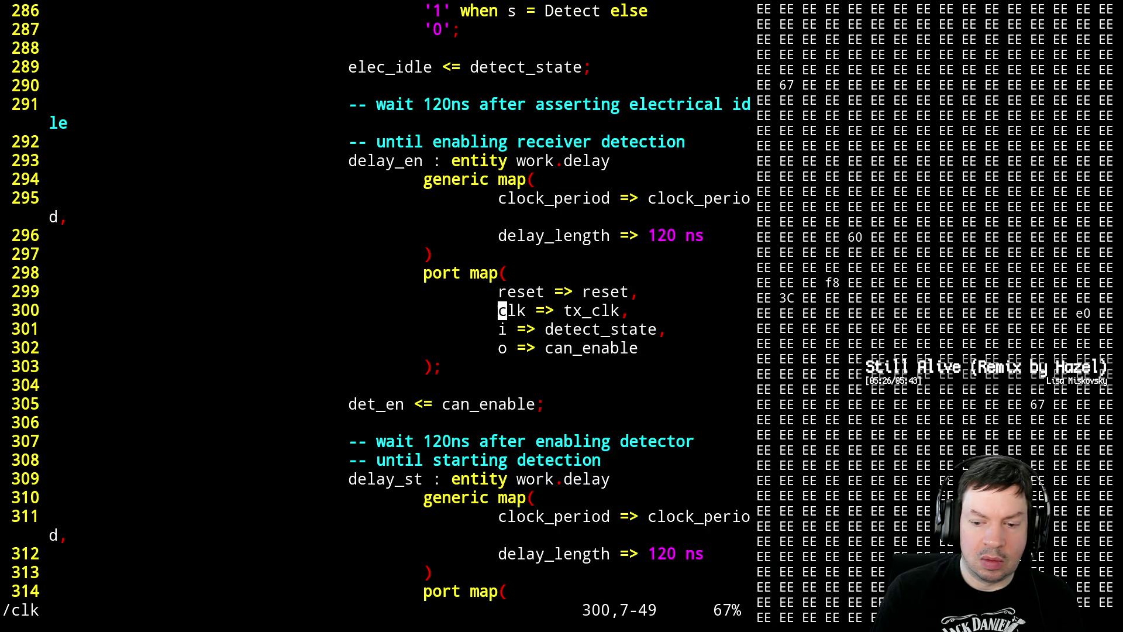
key(n)
key(n)
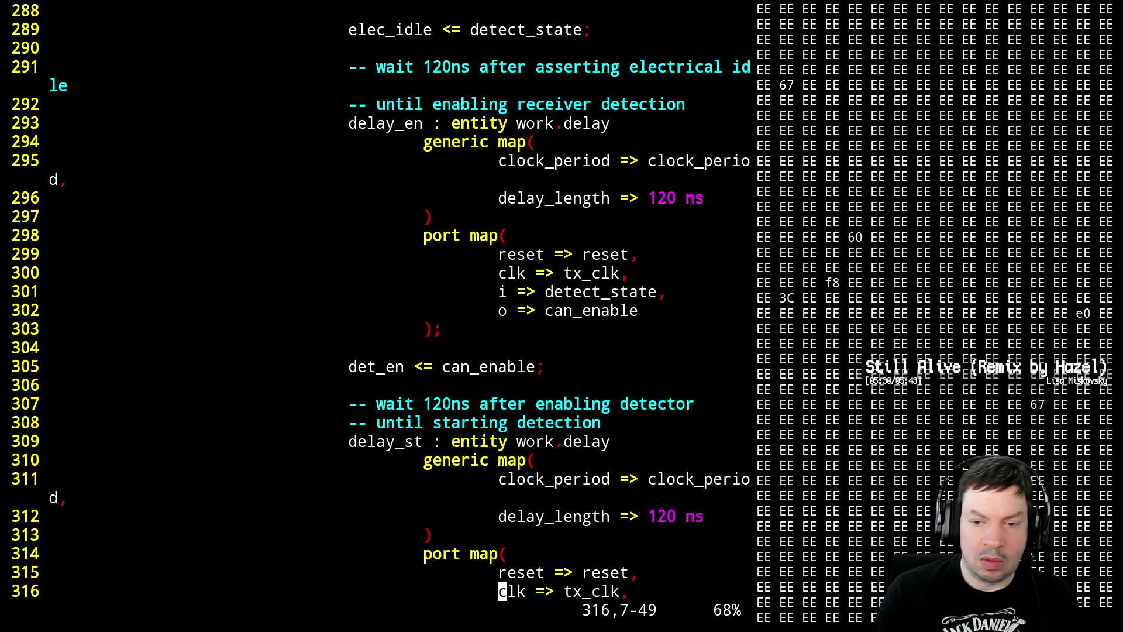
key(n)
key(n)
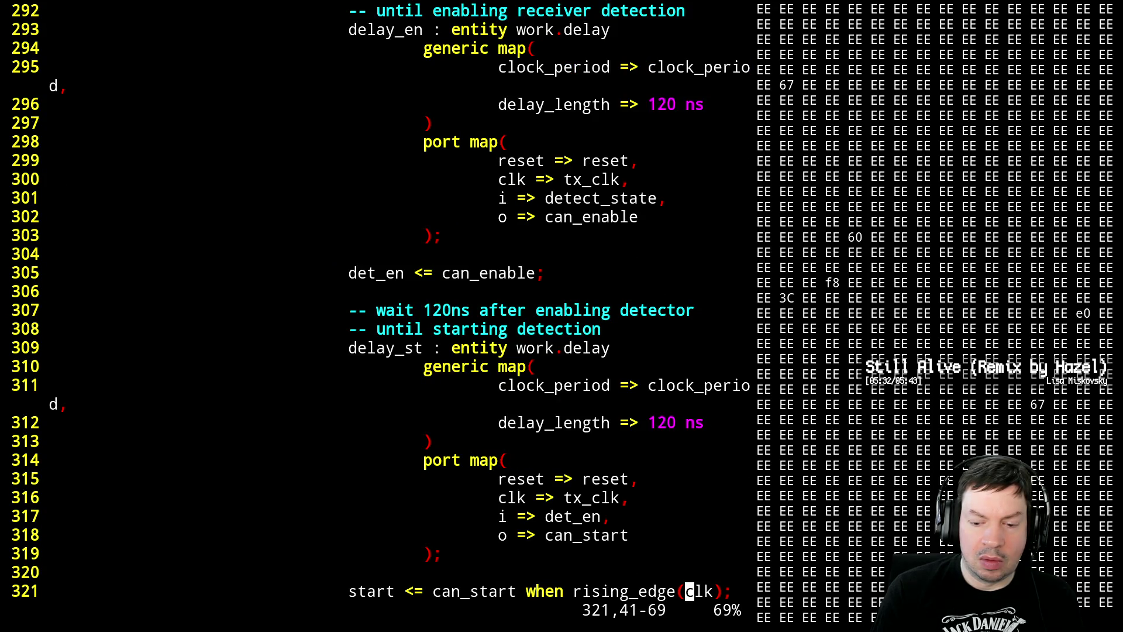
- Look over the start register lines and visually select the five of them, lines 321-325
key(j)
key(j)
key(j)
key(j)
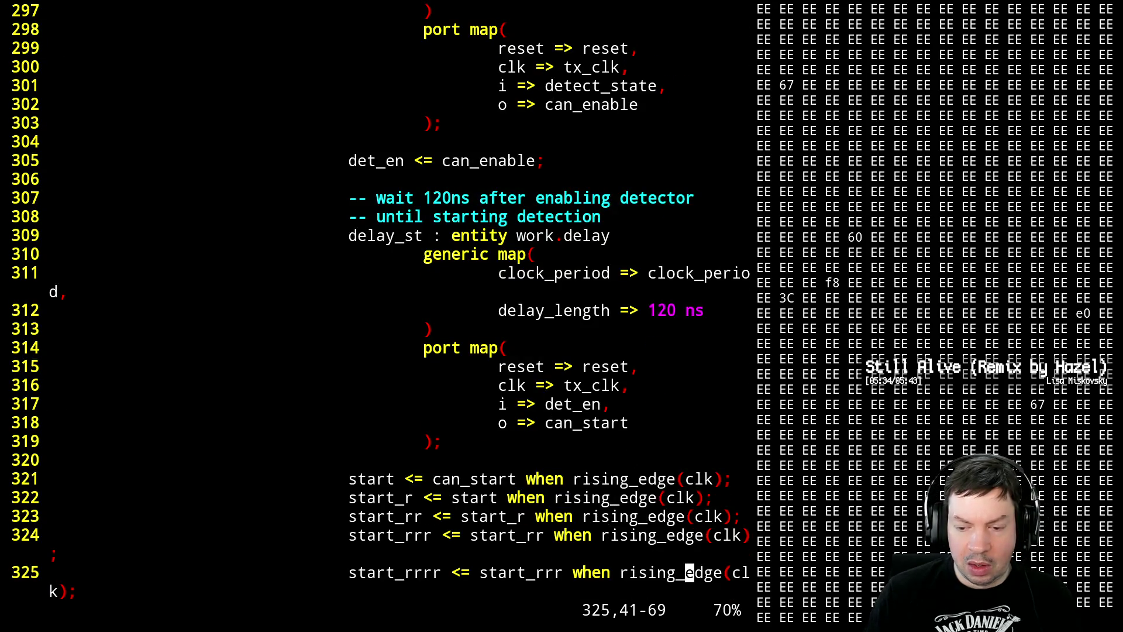
key(k)
key(k)
key(k)
key(k)
key(j)
key(j)
key(j)
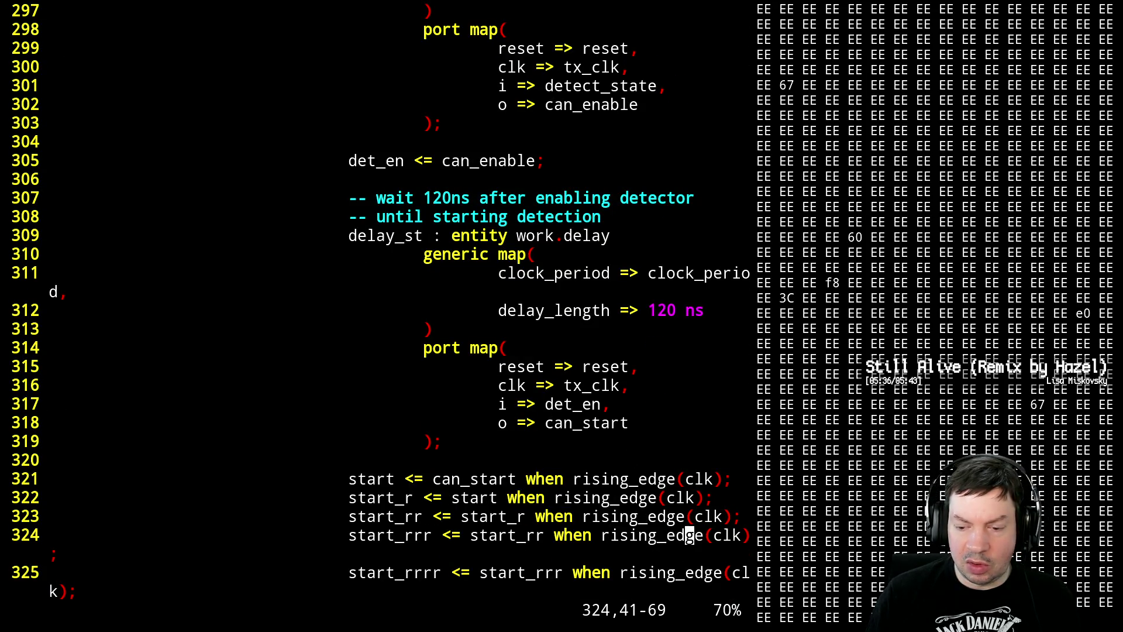
key(j)
key(j)
key(j)
key(k)
key(k)
key(k)
key(k)
key(k)
key(k)
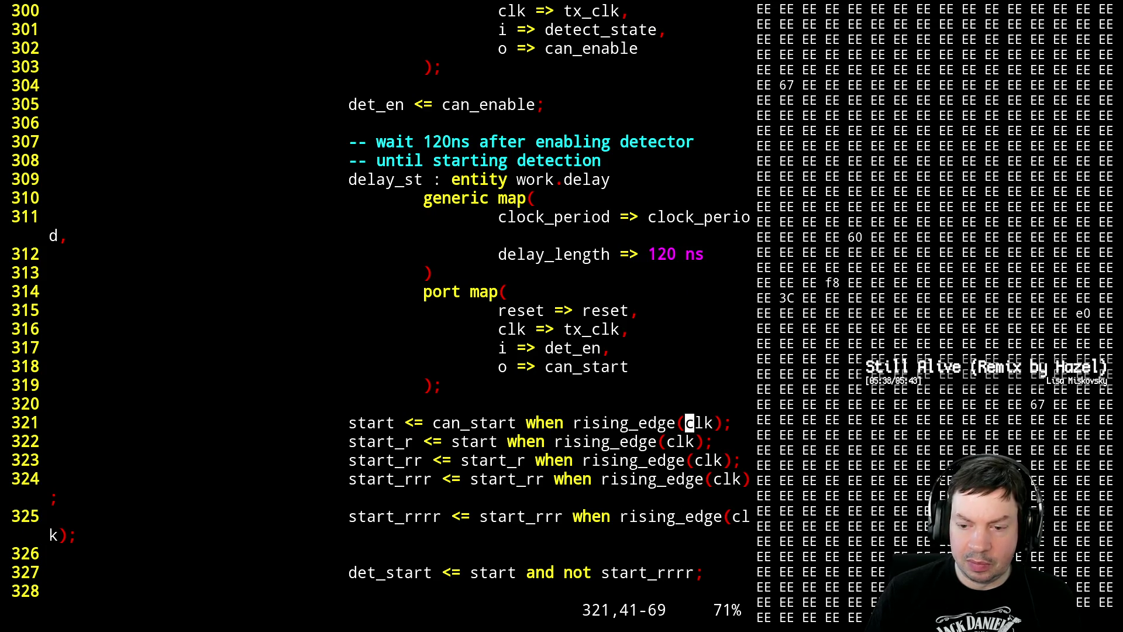
key(V)
key(j)
key(j)
key(j)
key(j)
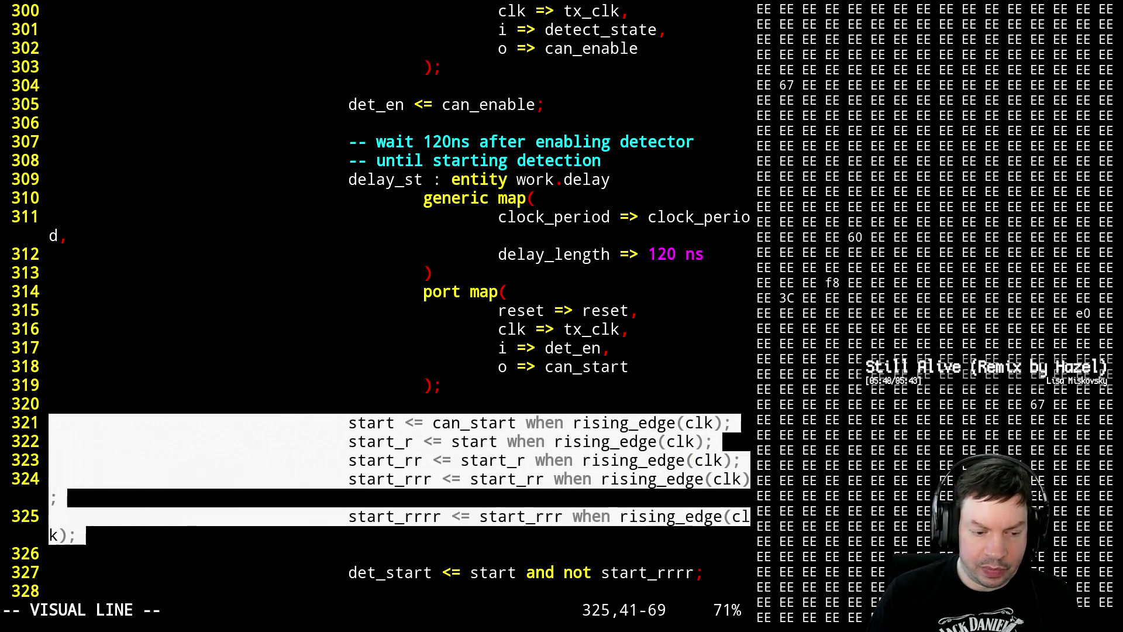
- Undo an accidental change and reselect the five start register lines
key(c)
key(Escape)
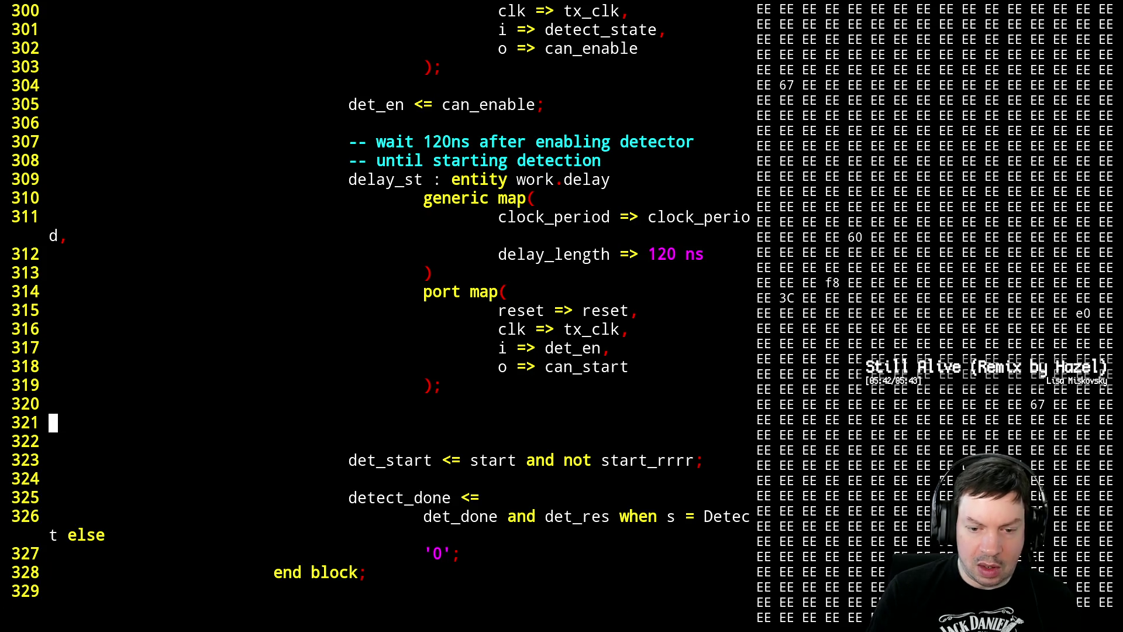
key(u)
key(k)
key(V)
key(j)
key(j)
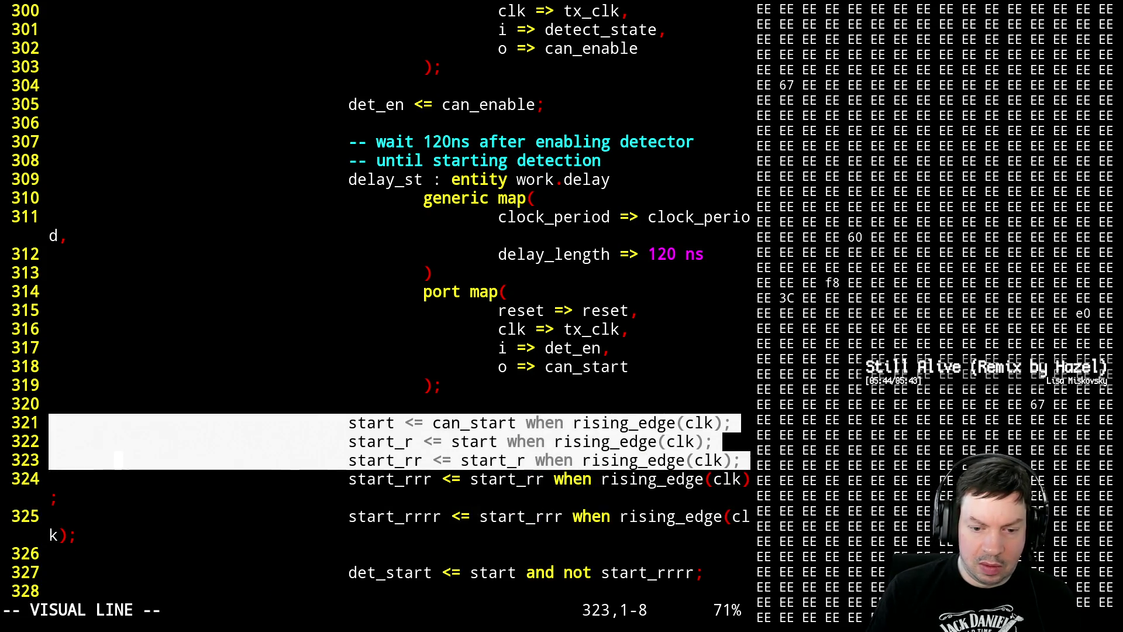
key(j)
key(j)
text(:'<,'>s)
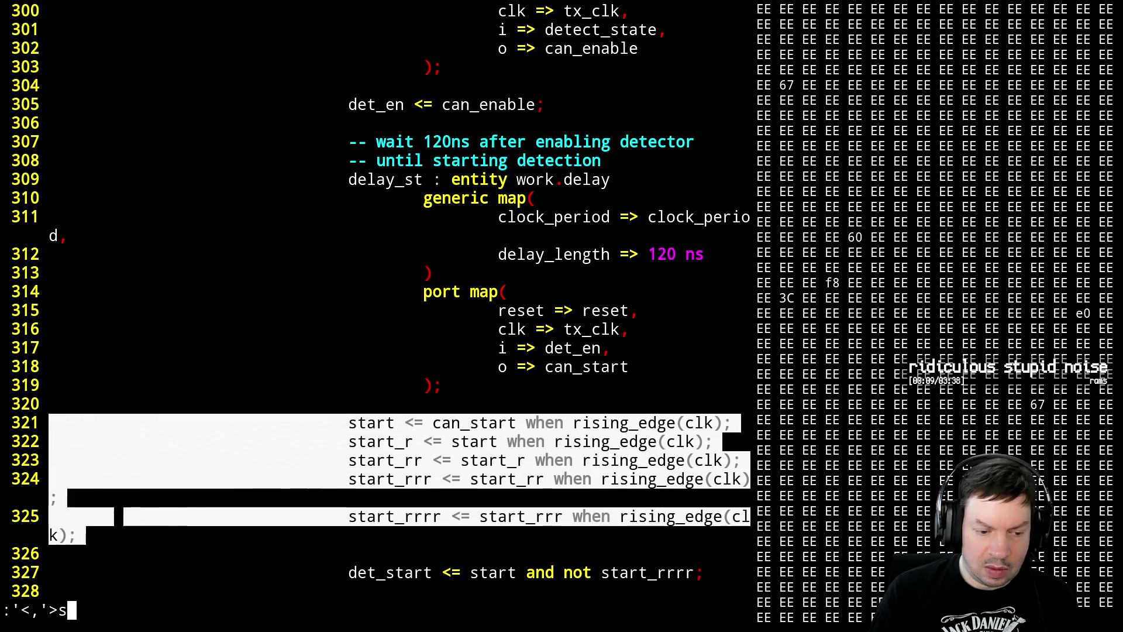
text(/clk/t)
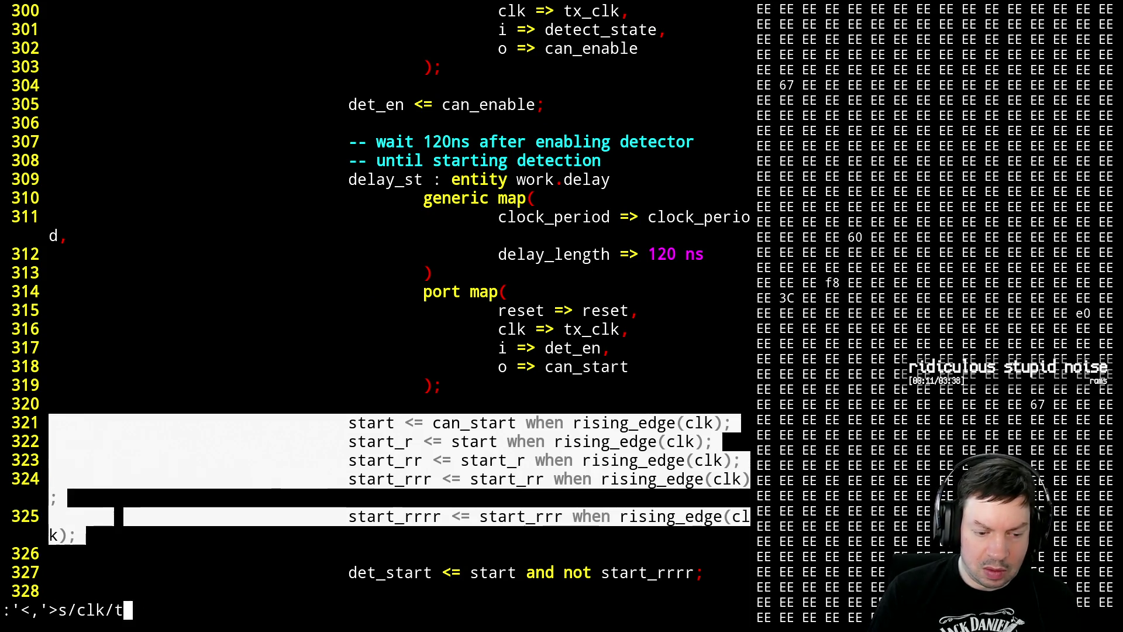
text(x_clk/)
- Replace clk with tx_clk in those lines and save pcie_ltssm.vhdl
key(Return)
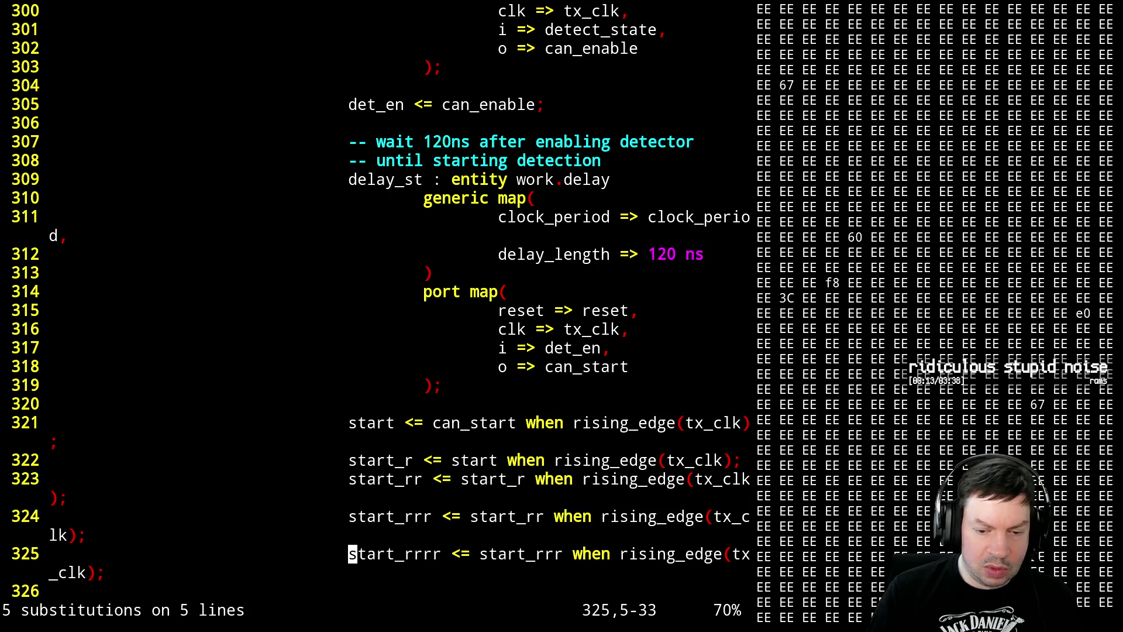
key(j)
key(j)
key(j)
key(j)
key(j)
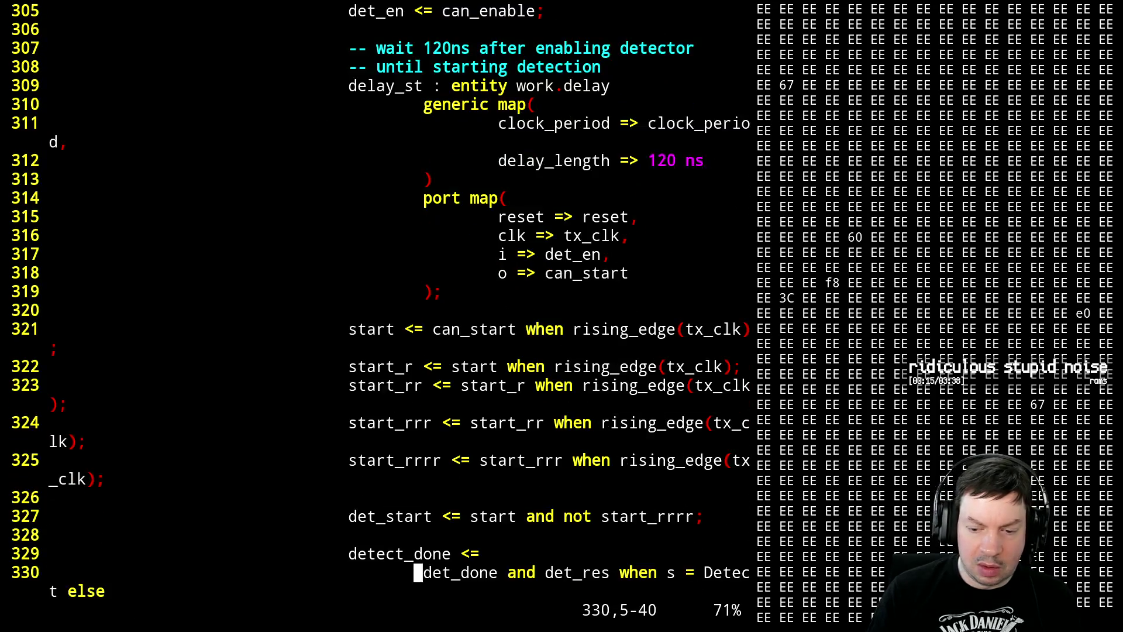
key(j)
key(j)
key(j)
key(j)
key(j)
key(j)
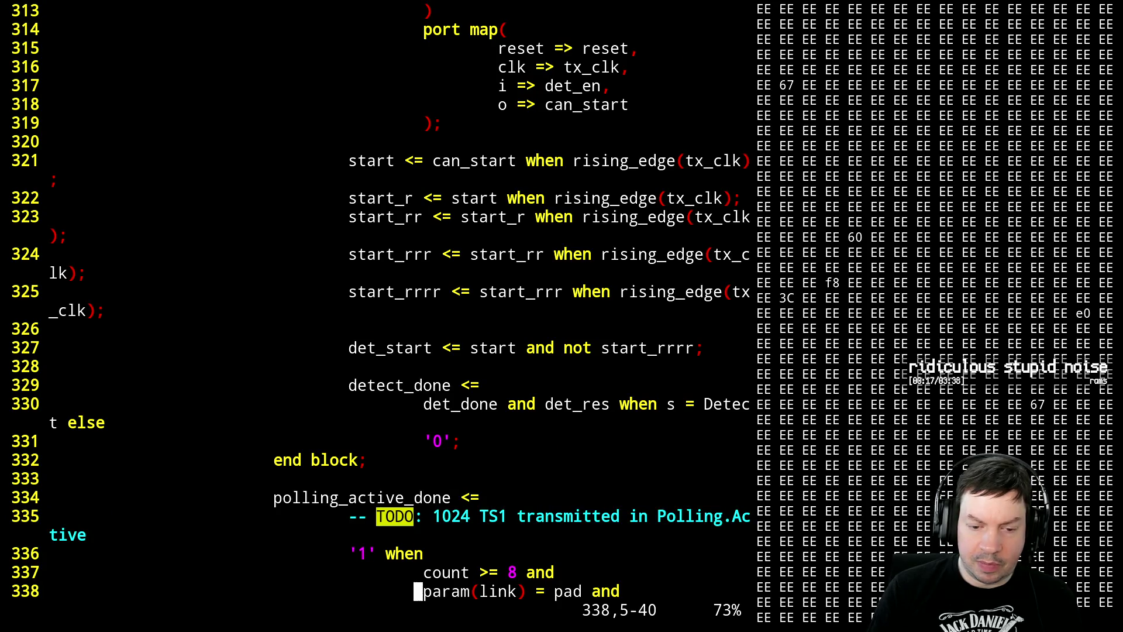
text(:w)
key(Return)
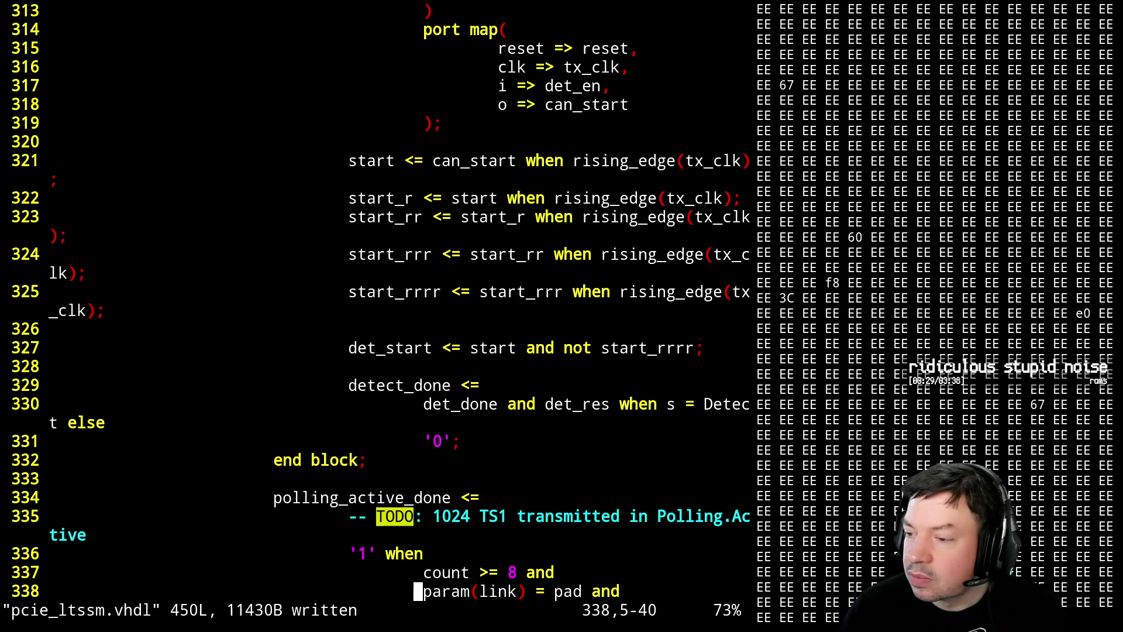
key(alt+Tab)
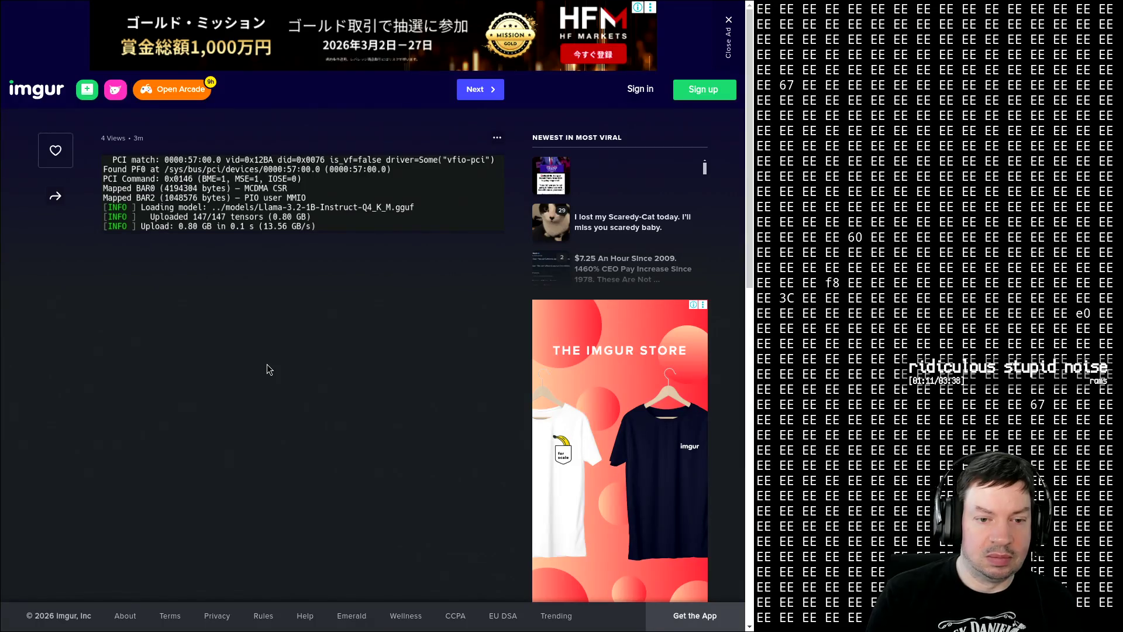
key(alt+Tab)
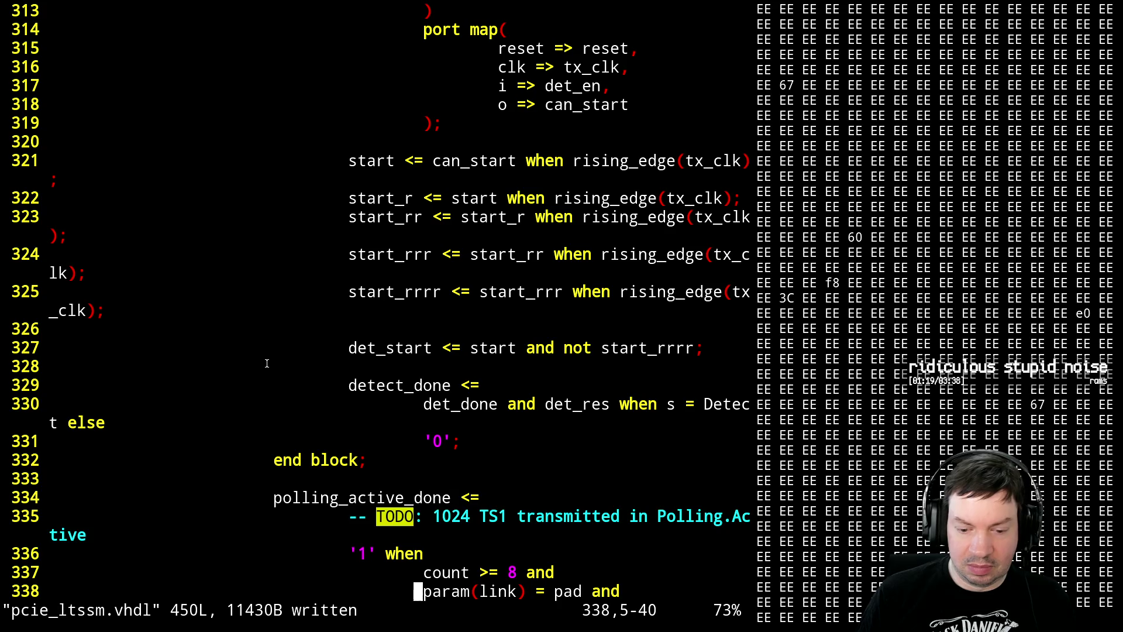
- Save pcie_ltssm.vhdl, suspend Vim and run make to rebuild with the tx_clk chain
key(j)
key(j)
key(j)
key(j)
key(j)
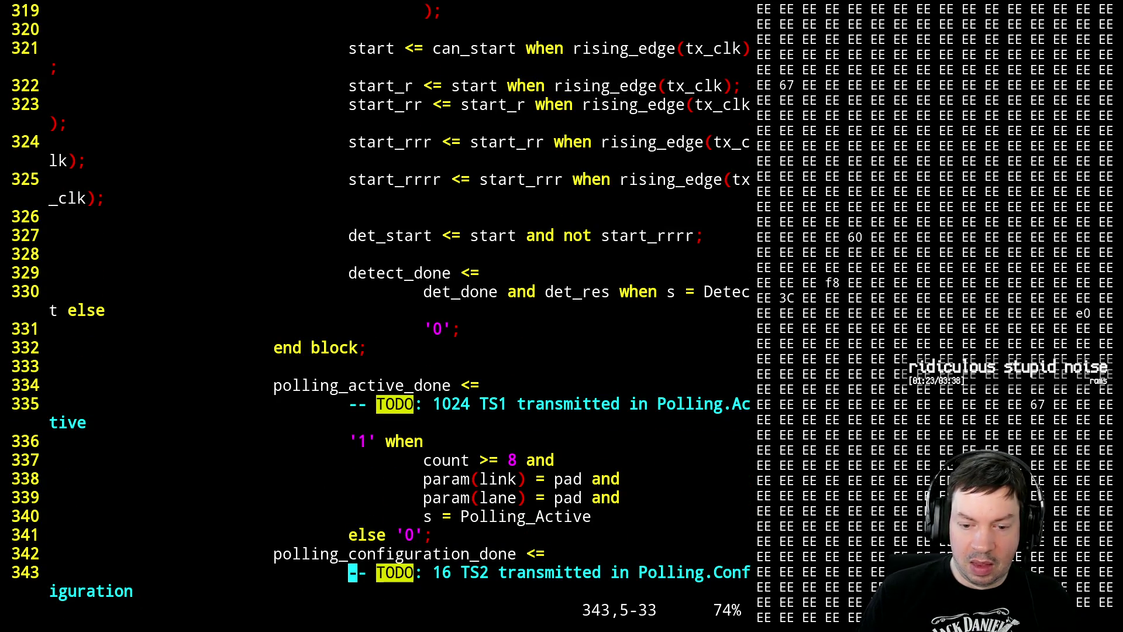
text(:w)
key(Return)
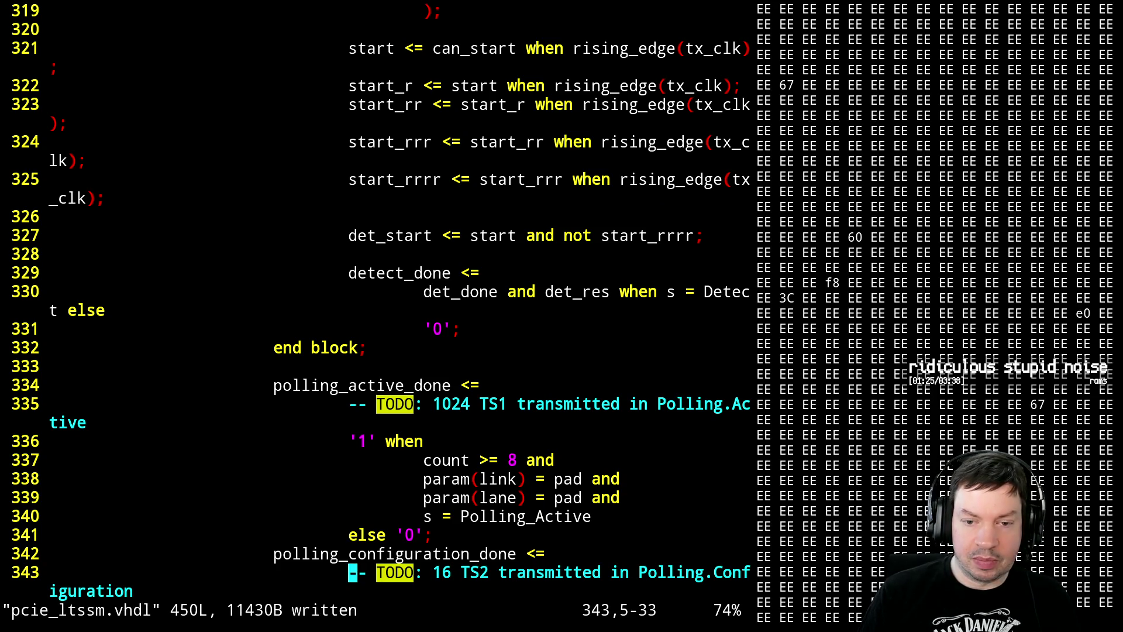
key(ctrl+z)
text(make)
key(Return)
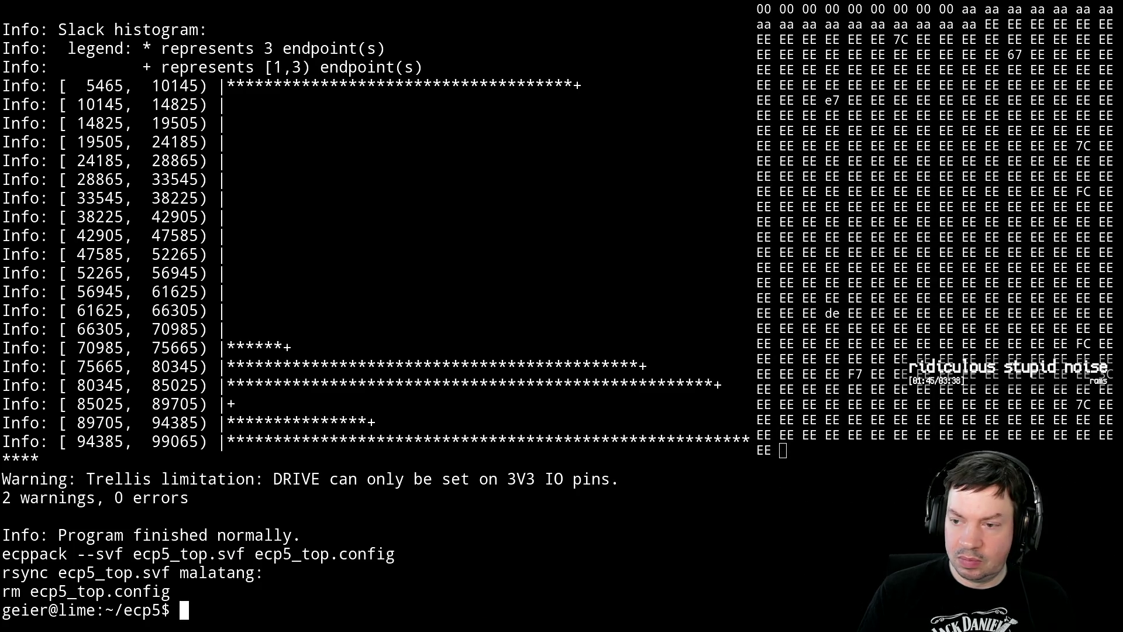
- Refocus the build terminal and resume the suspended Vim session with fg
click(912, 303)
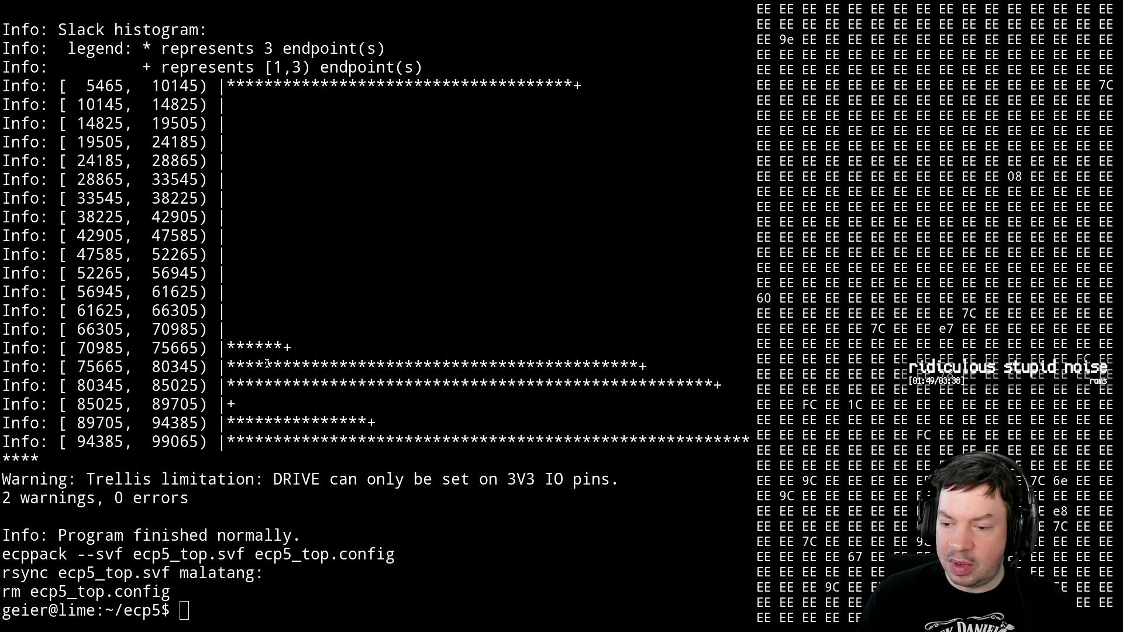
click(267, 364)
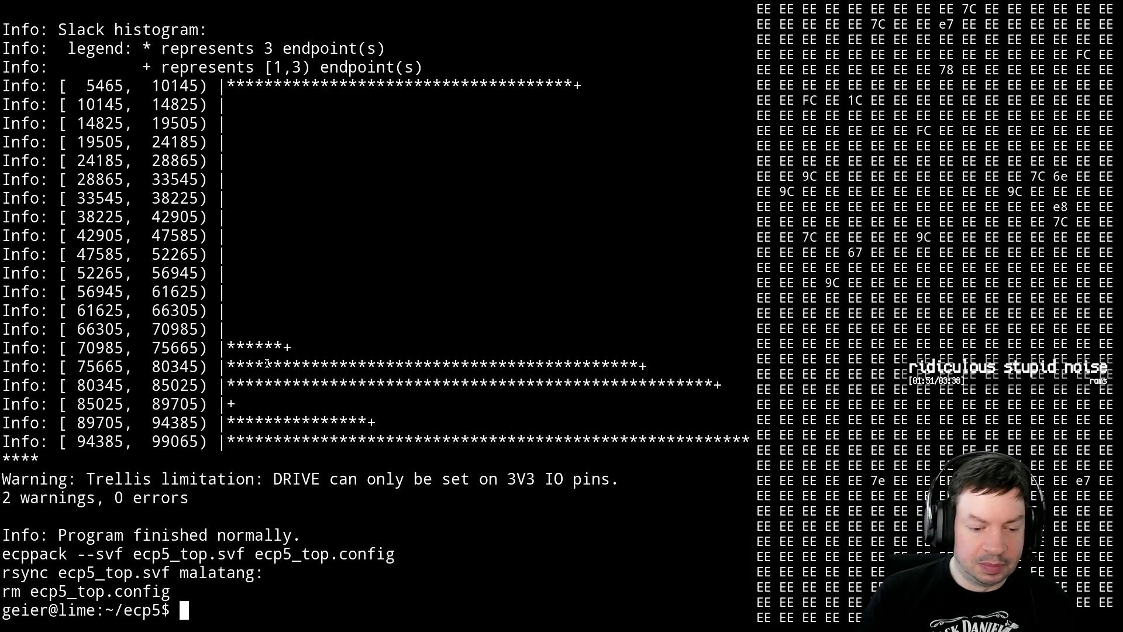
text(fg)
key(Return)
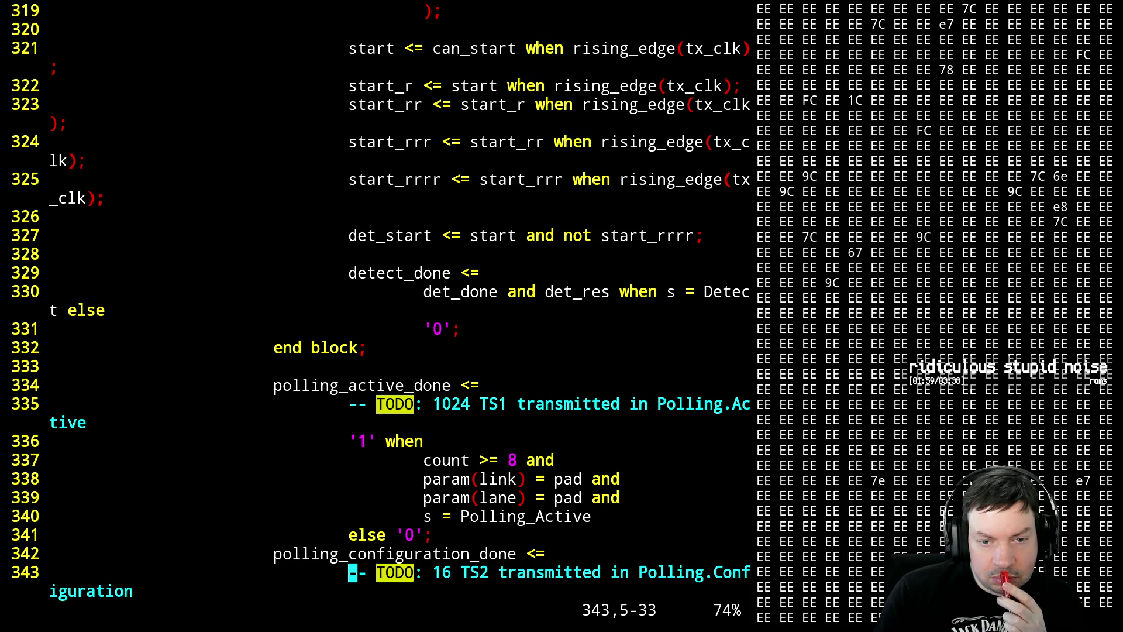
- Change detect_done on line 330 to det_start or (det_done and det_res)
key(k)
key(k)
key(k)
key(k)
key(k)
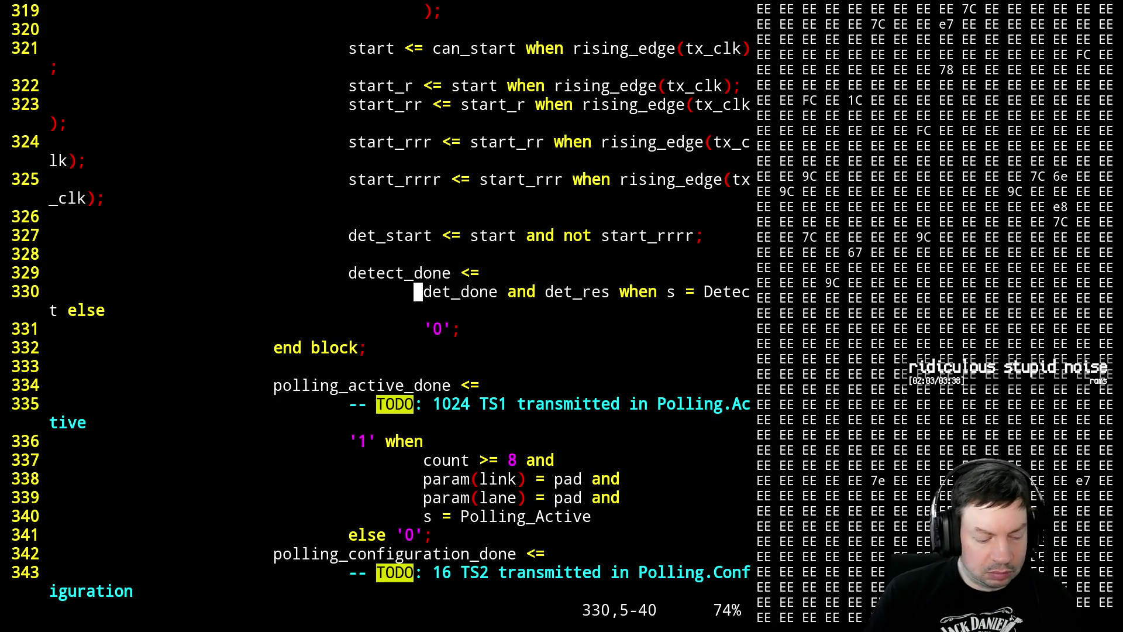
text(adet)
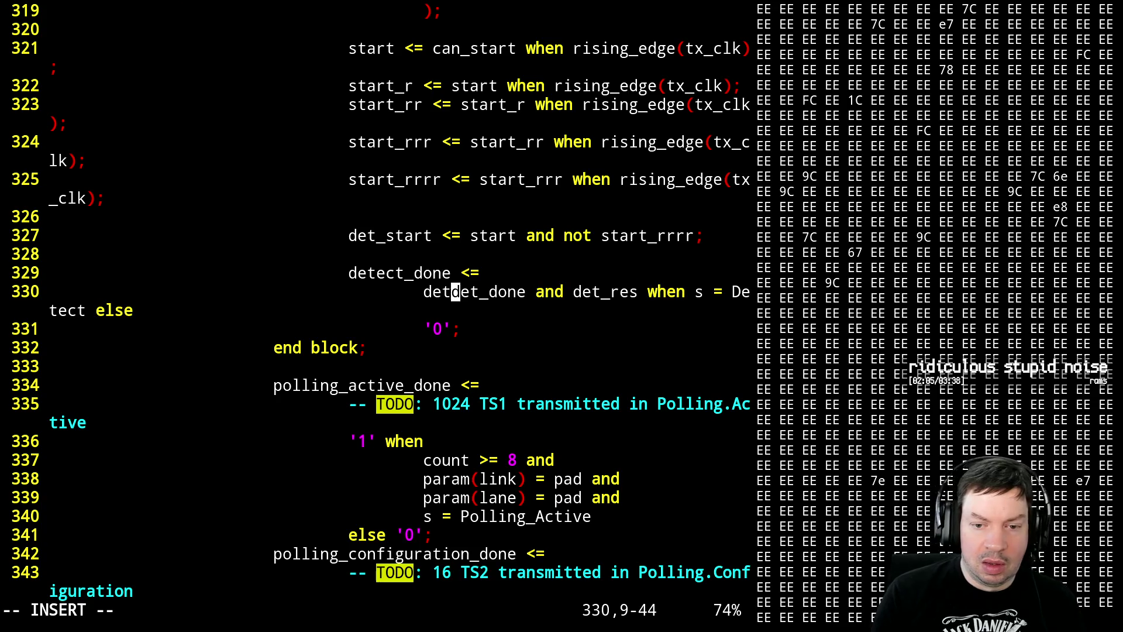
text(_state)
key(BackSpace)
key(BackSpace)
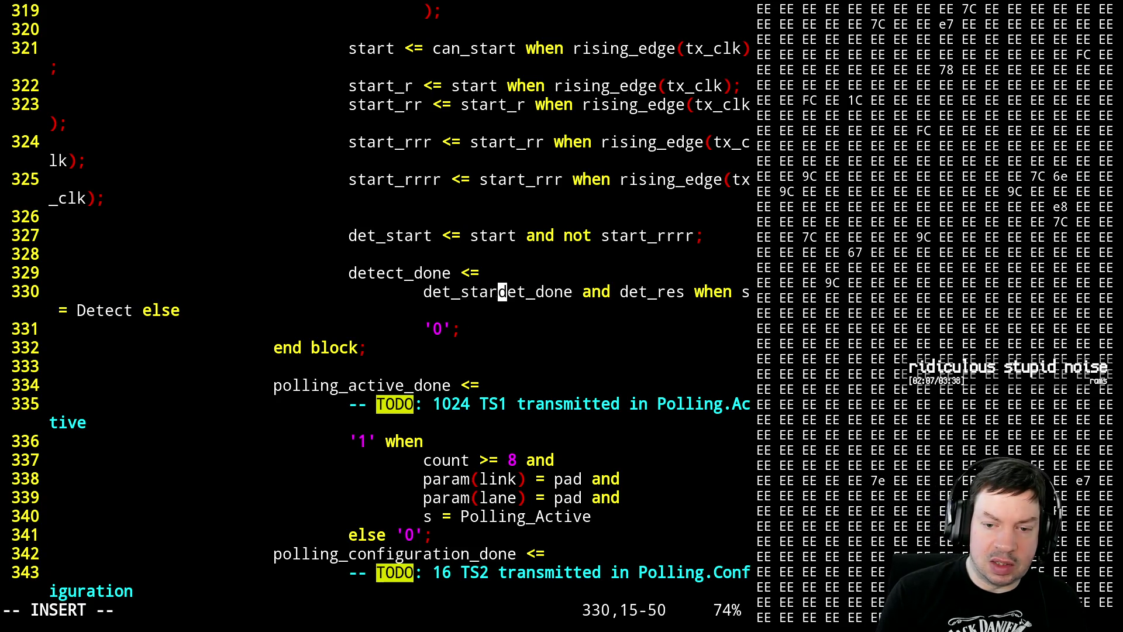
text(rt or ()
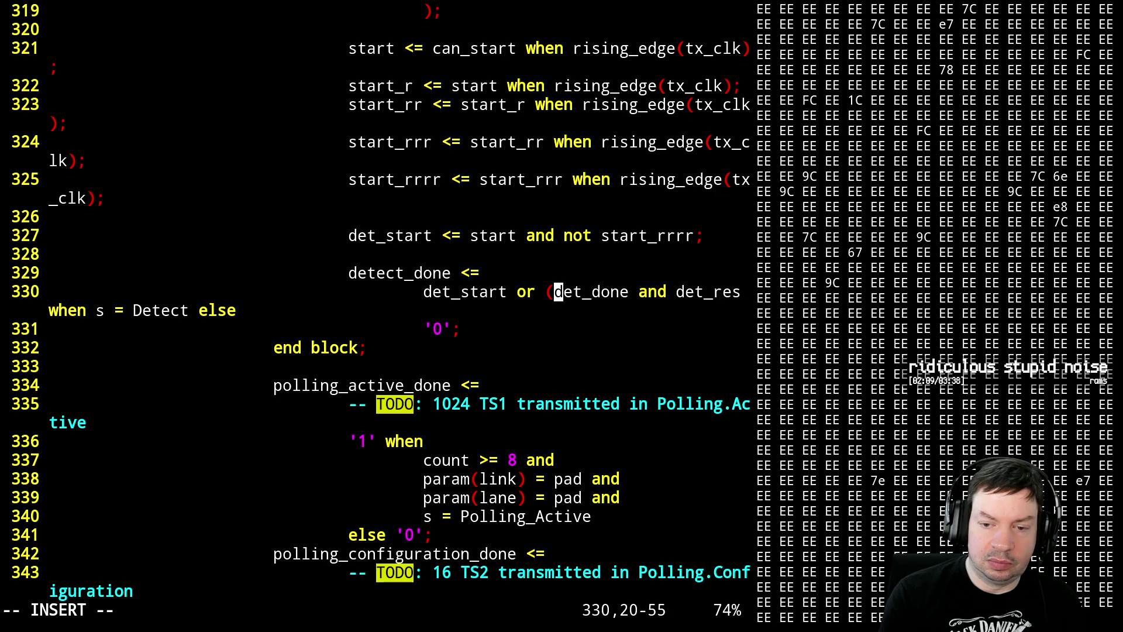
key(Right)
key(Right)
key(Right)
key(Right)
key(Right)
key(Right)
key(Right)
key(Right)
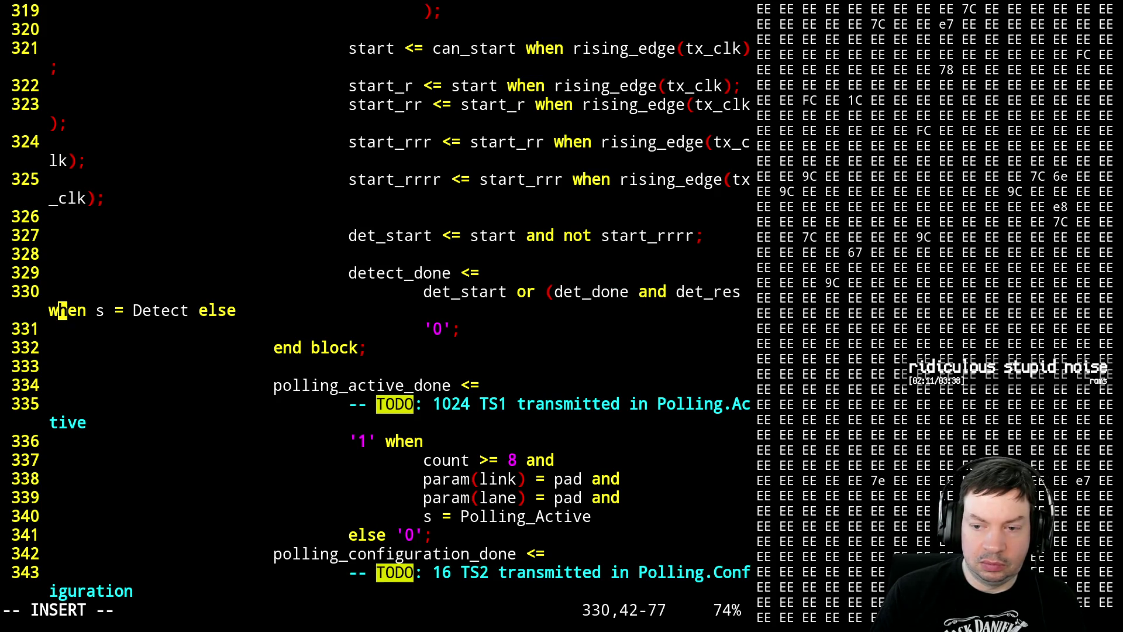
key(Left)
key(Left)
key(Right)
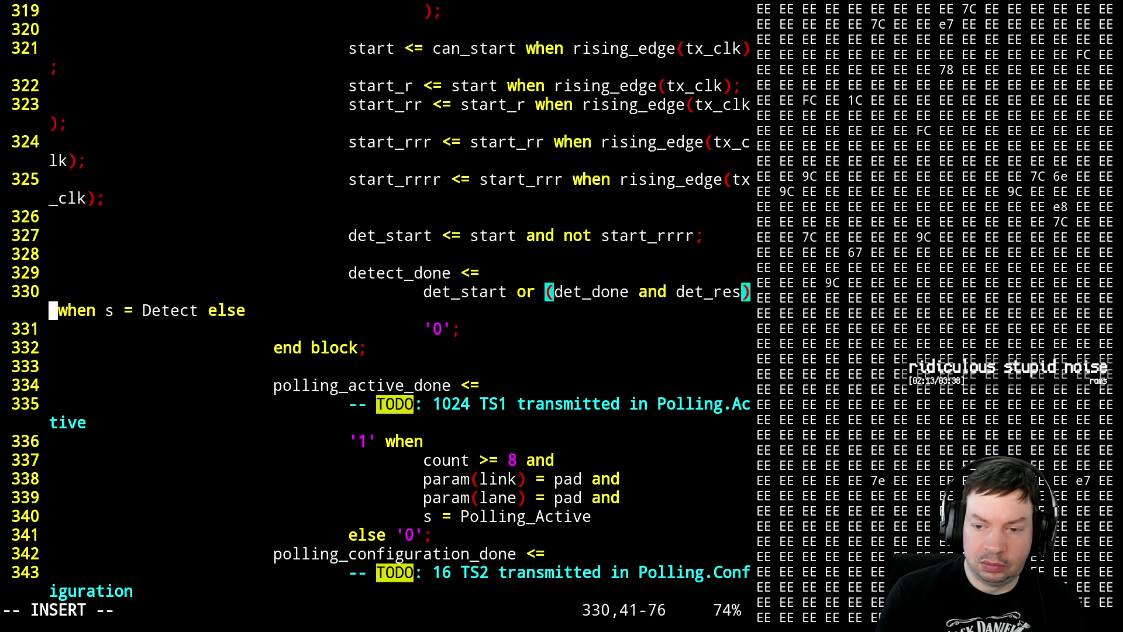
key(Escape)
text(:w)
- Save pcie_ltssm.vhdl, suspend Vim and run make to rebuild the design
key(Return)
key(ctrl+z)
text(make)
key(Return)
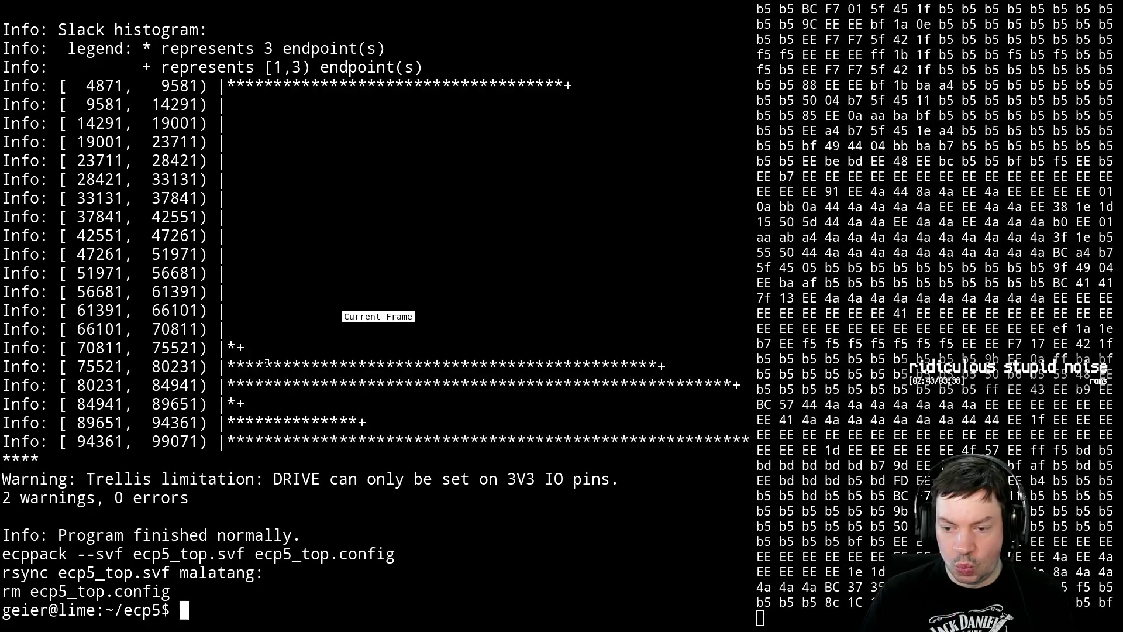
text(fg)
- Resume the suspended Vim session on pcie_ltssm.vhdl with fg
key(Return)
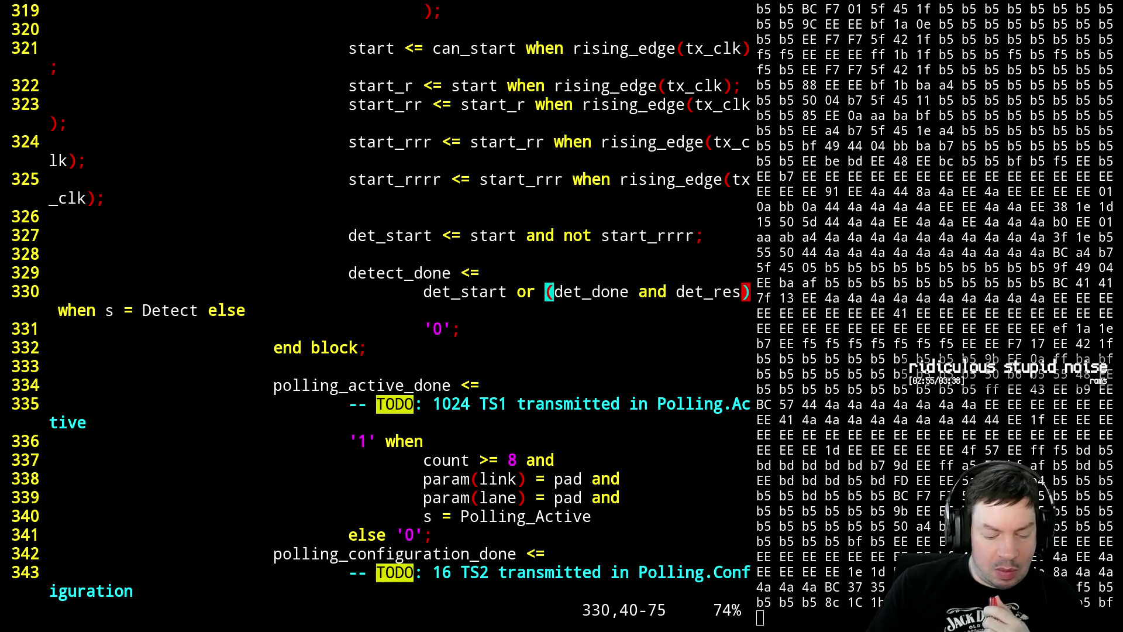
- Undo the det_start prefix and stray parenthesis, restoring the original detect_done line
key(u)
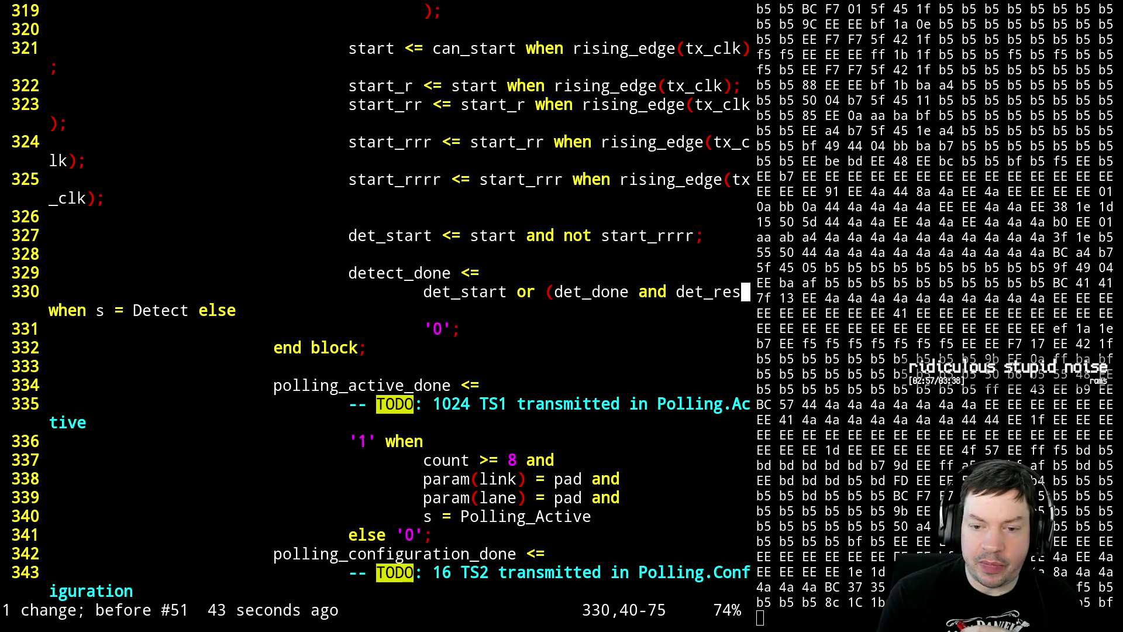
key(u)
key(l)
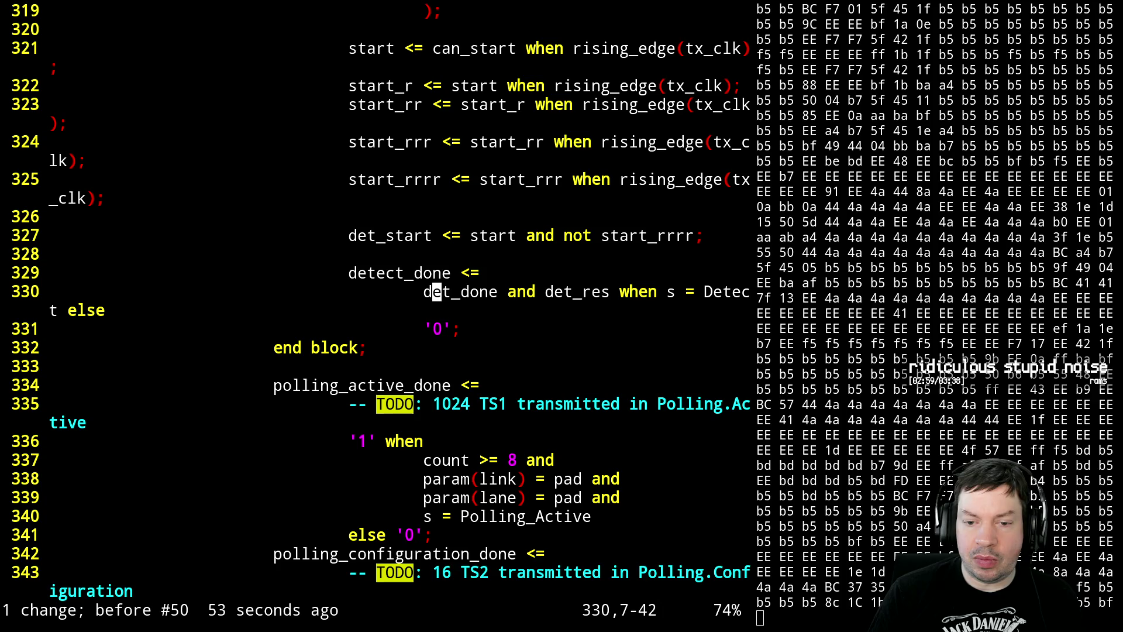
key(e)
key(w)
key(l)
key(l)
key(l)
key(h)
key(h)
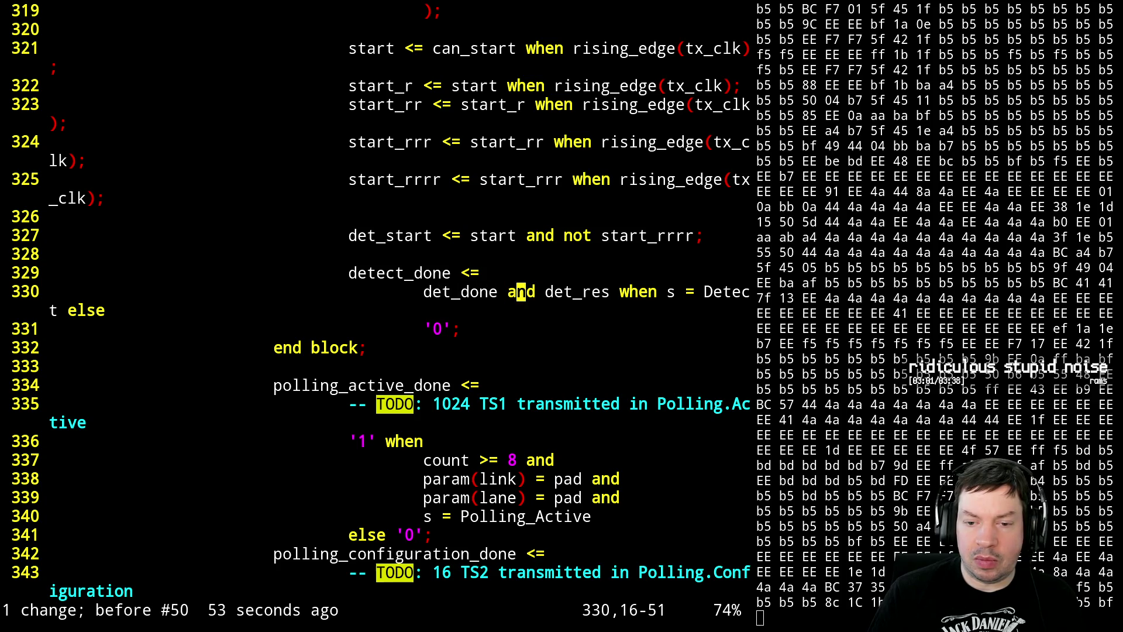
key(h)
key(h)
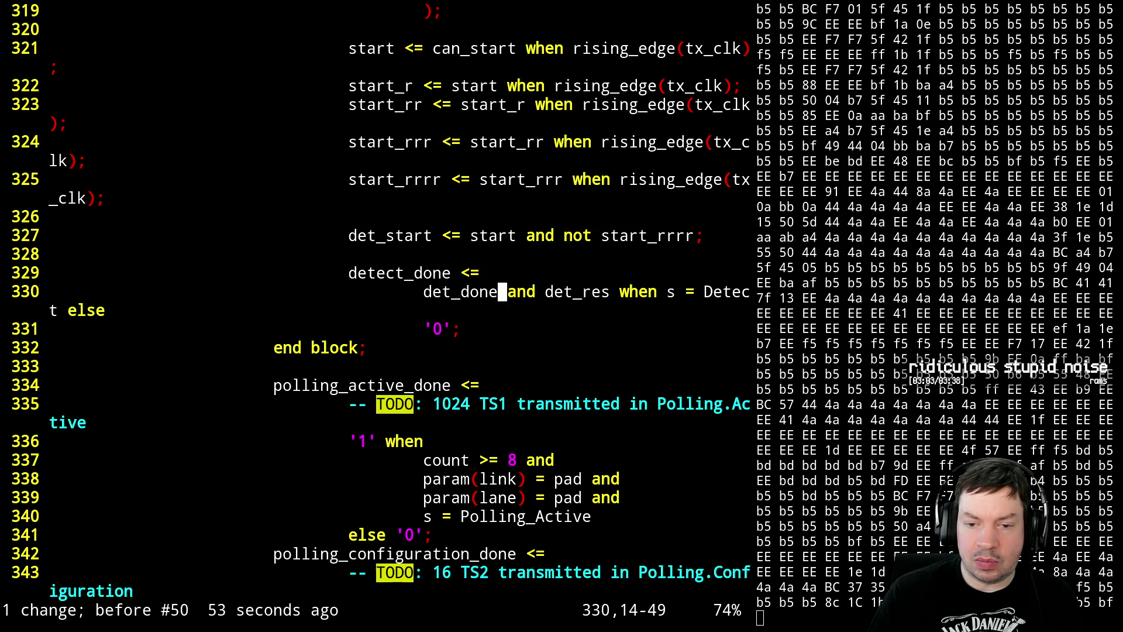
key(l)
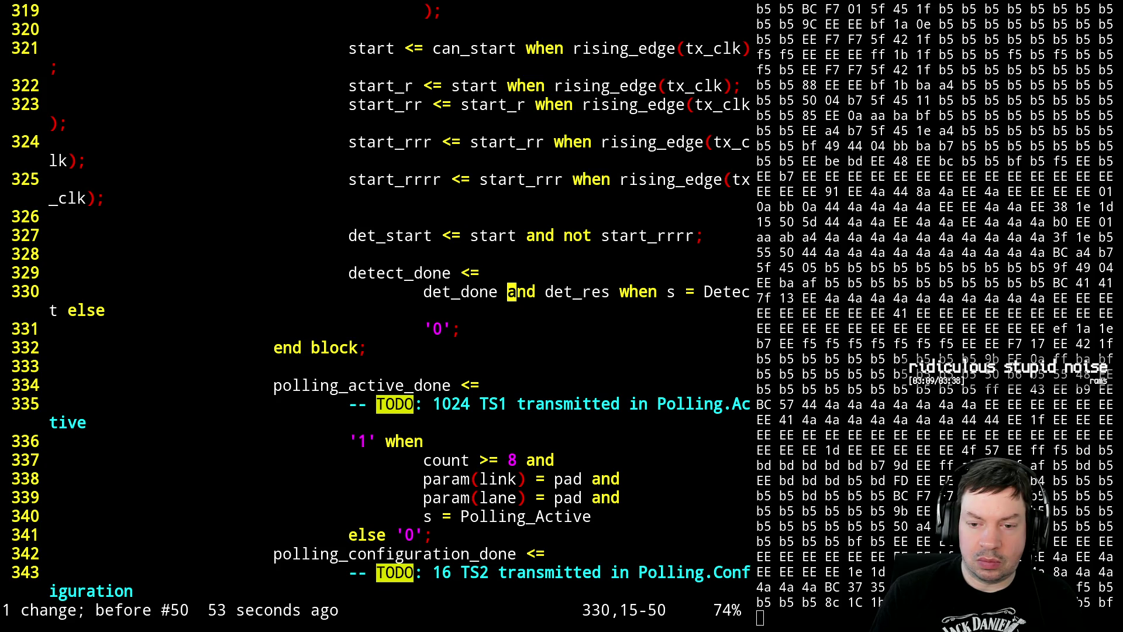
text(ewi)
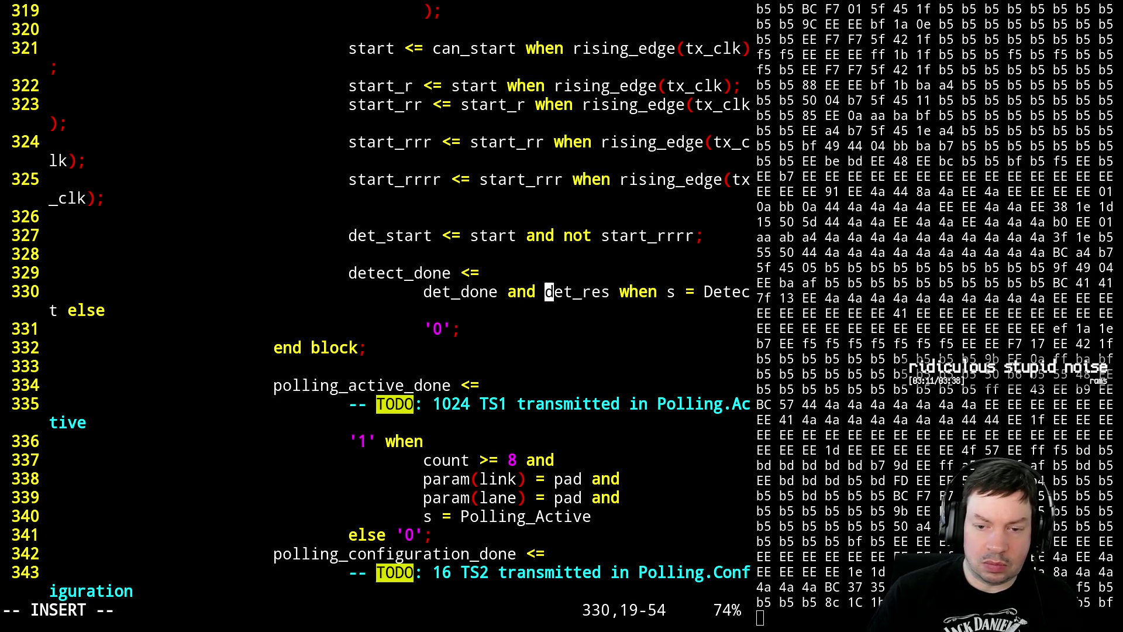
text((1)
- Rewrite detect_done as det_done and ('1' or det_res), save, and suspend to the shell
key(BackSpace)
text('1')
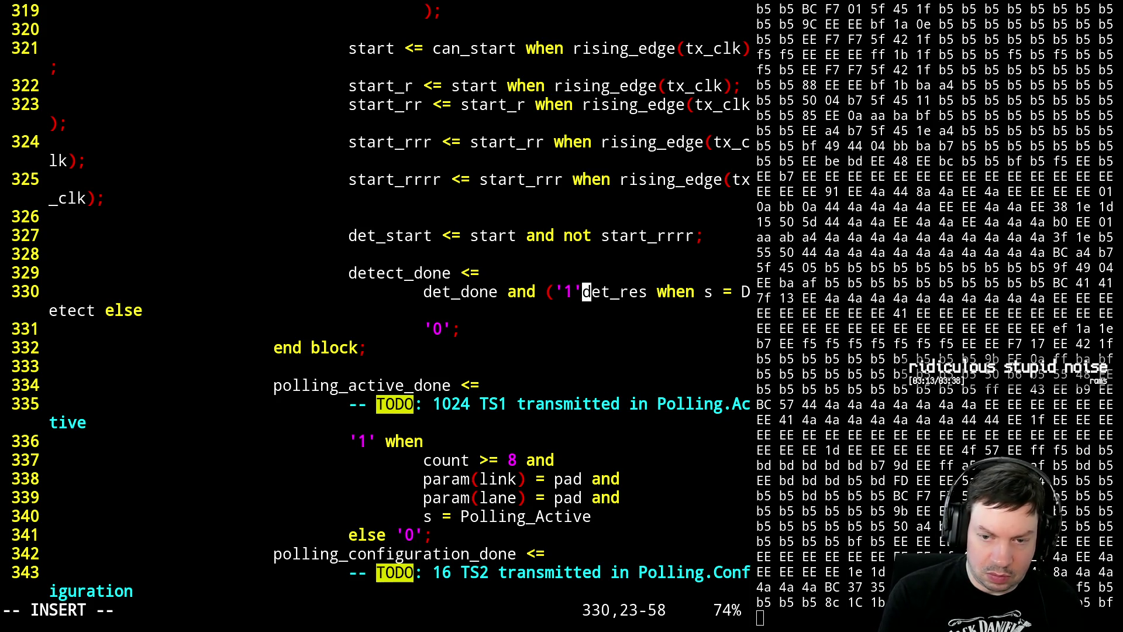
text( or)
key(Up)
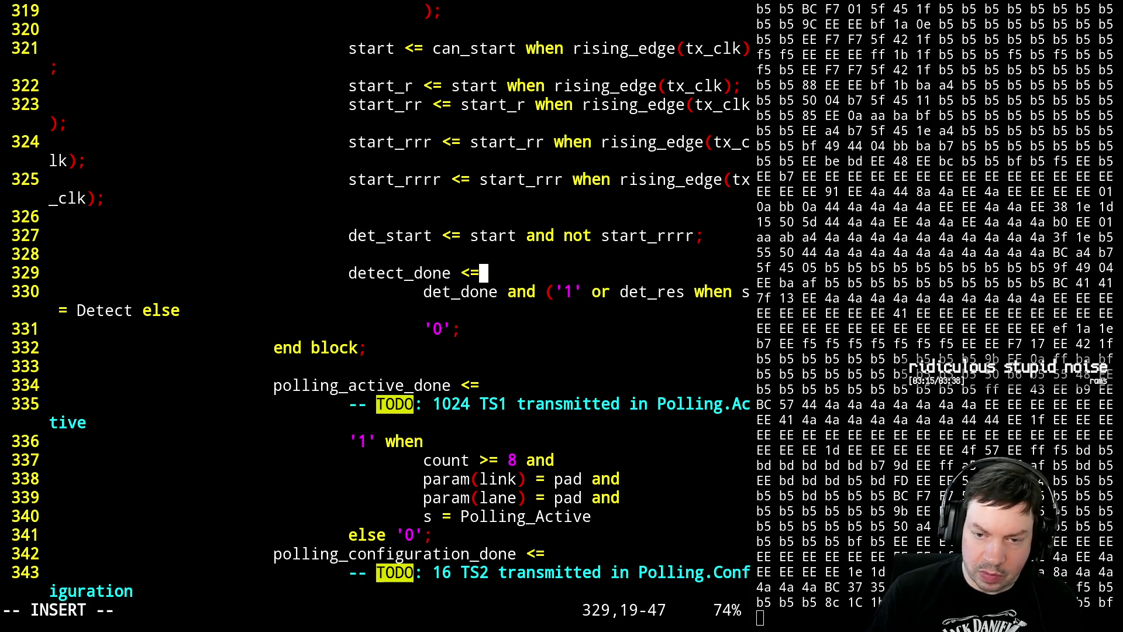
key(Down)
key(Right)
key(Right)
key(Right)
key(Right)
key(Right)
text())
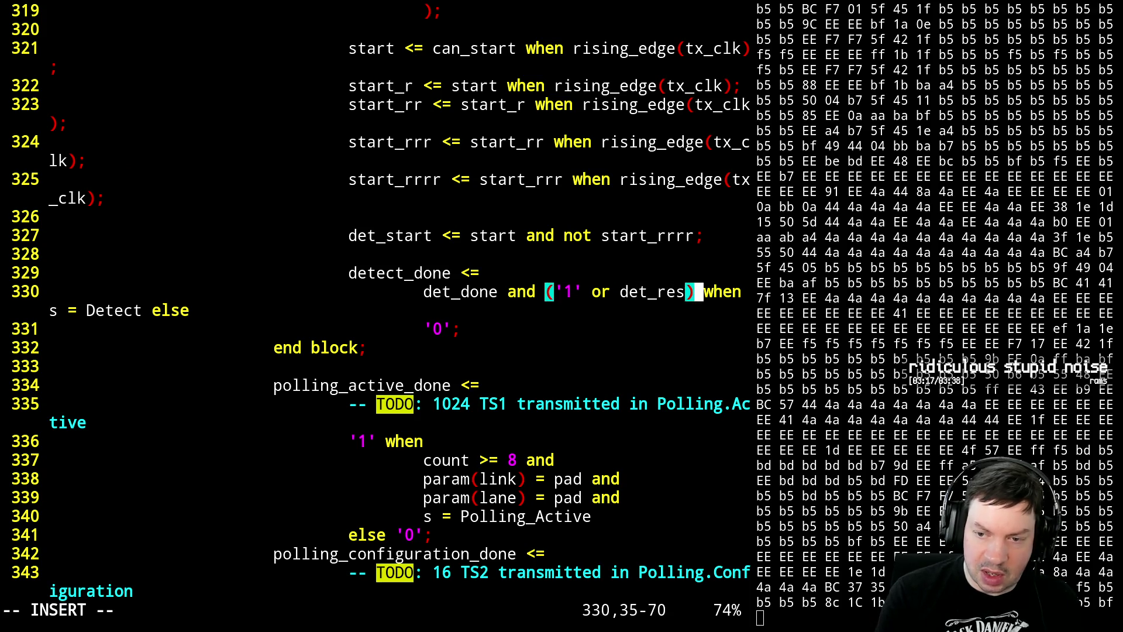
key(Escape)
text(:w)
key(Return)
key(ctrl+z)
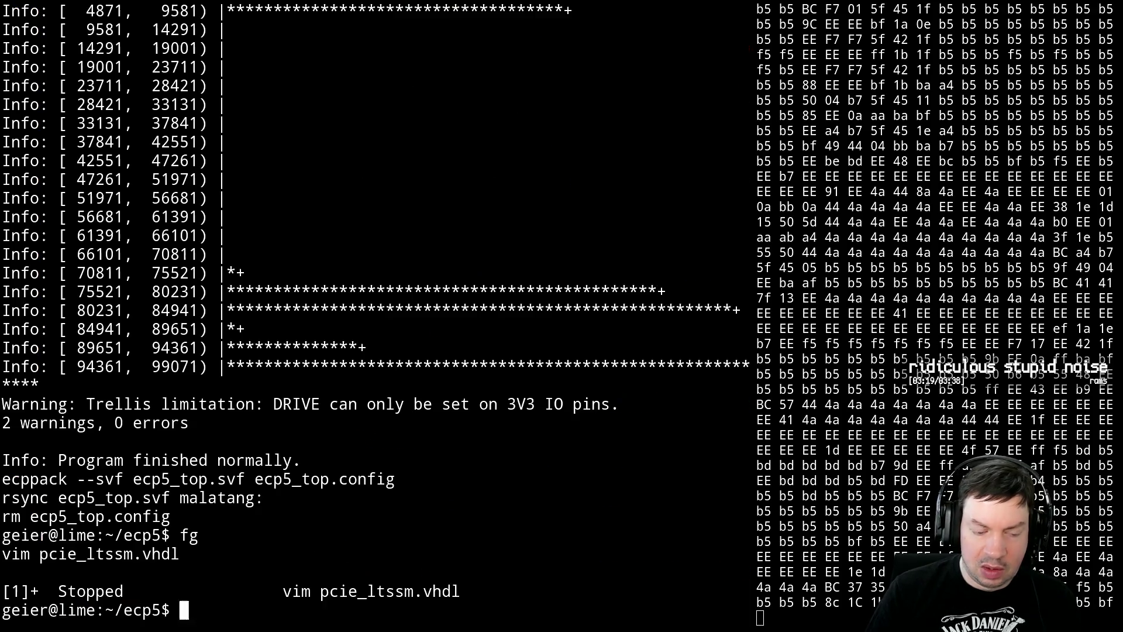
text(make)
- Run make to rebuild the design, then resume Vim on pcie_ltssm.vhdl
key(Return)
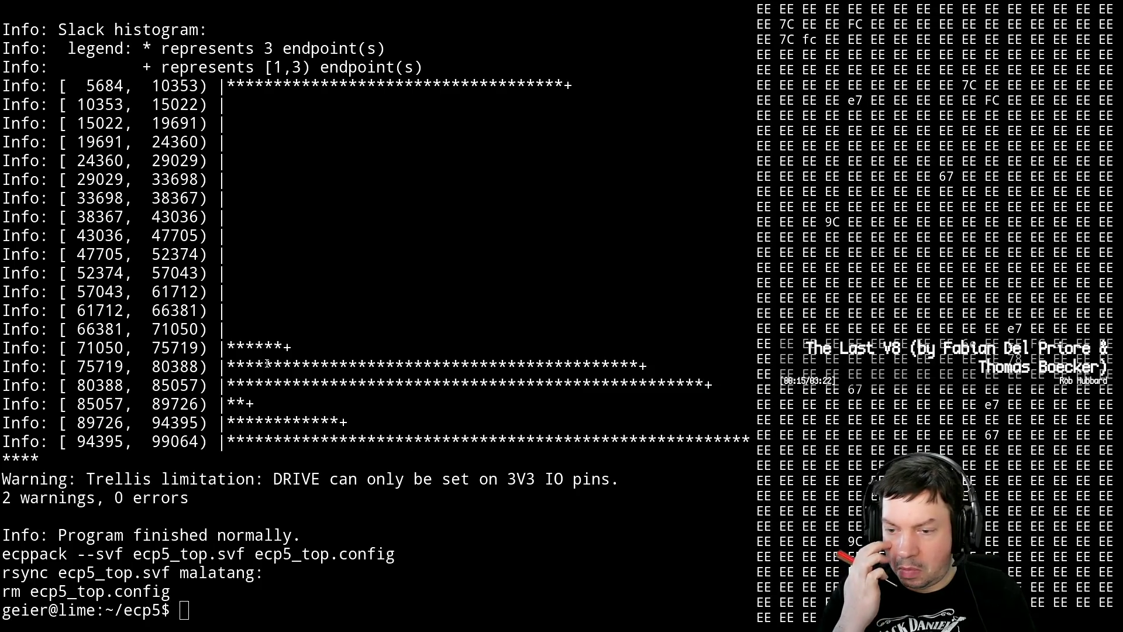
key(ctrl+a)
key(n)
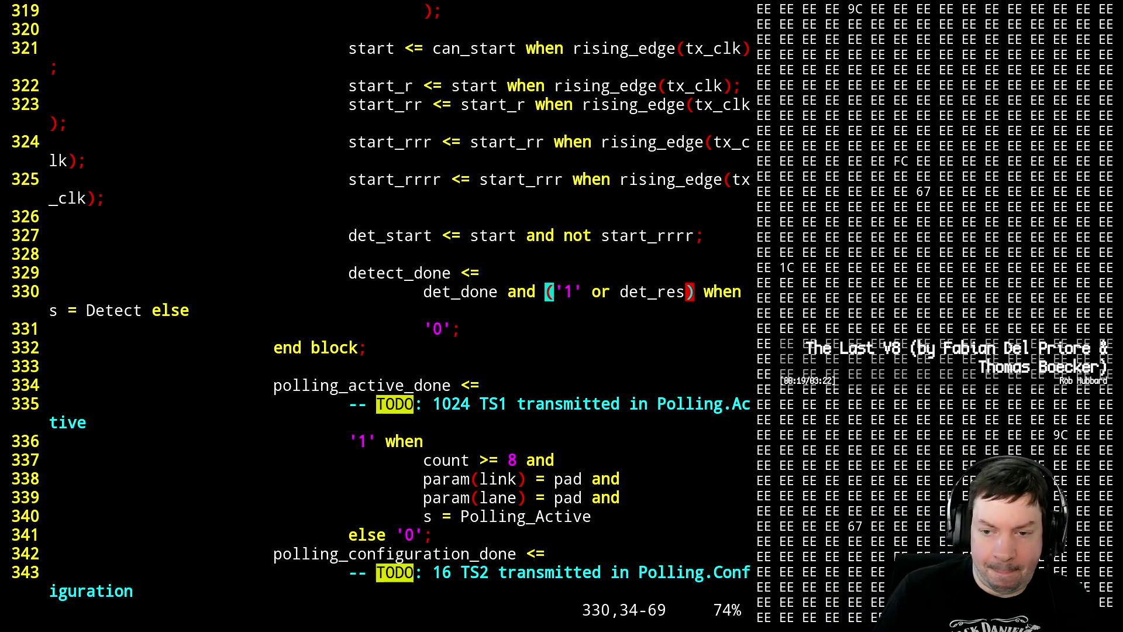
- Undo the last detect_done change, save and quit, then edit pcie_intf.vhdl
key(u)
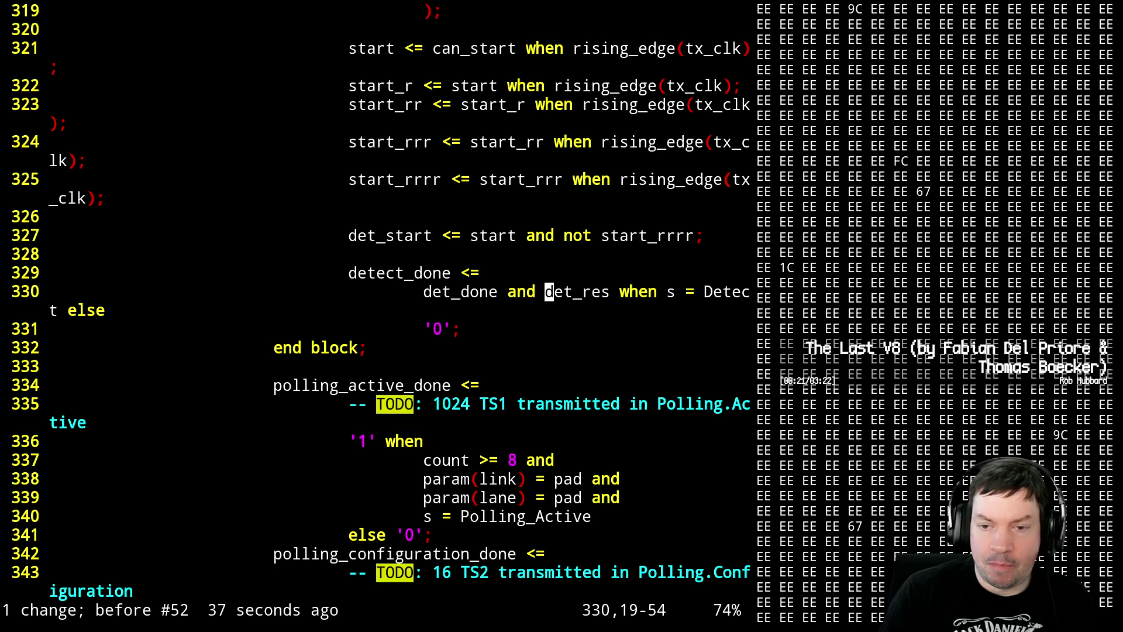
text(:wq)
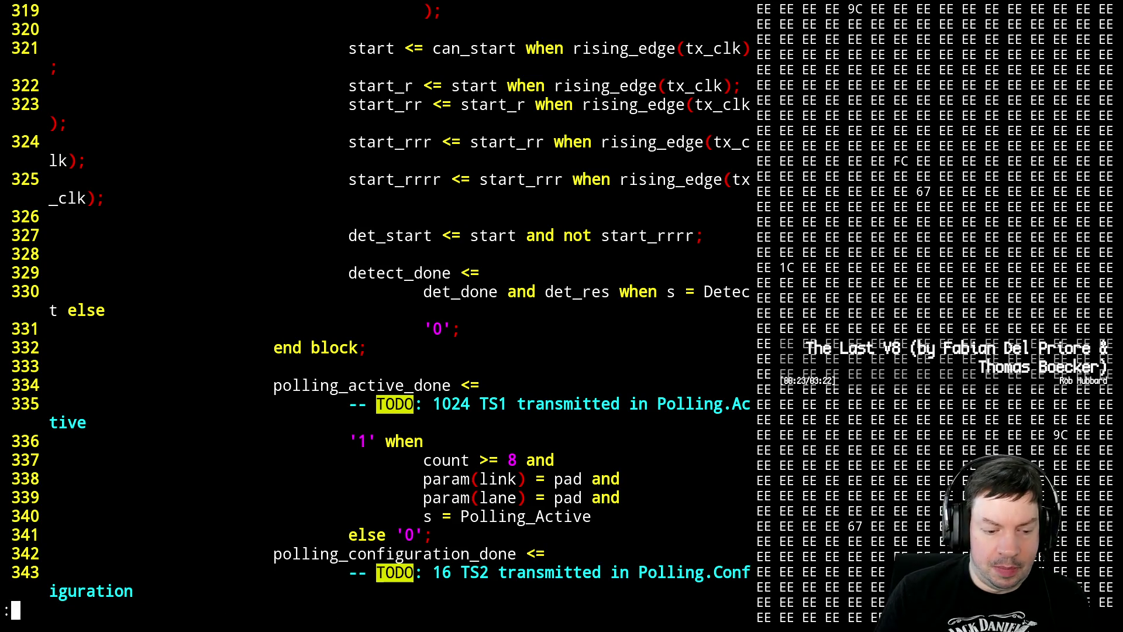
key(Return)
text(vim )
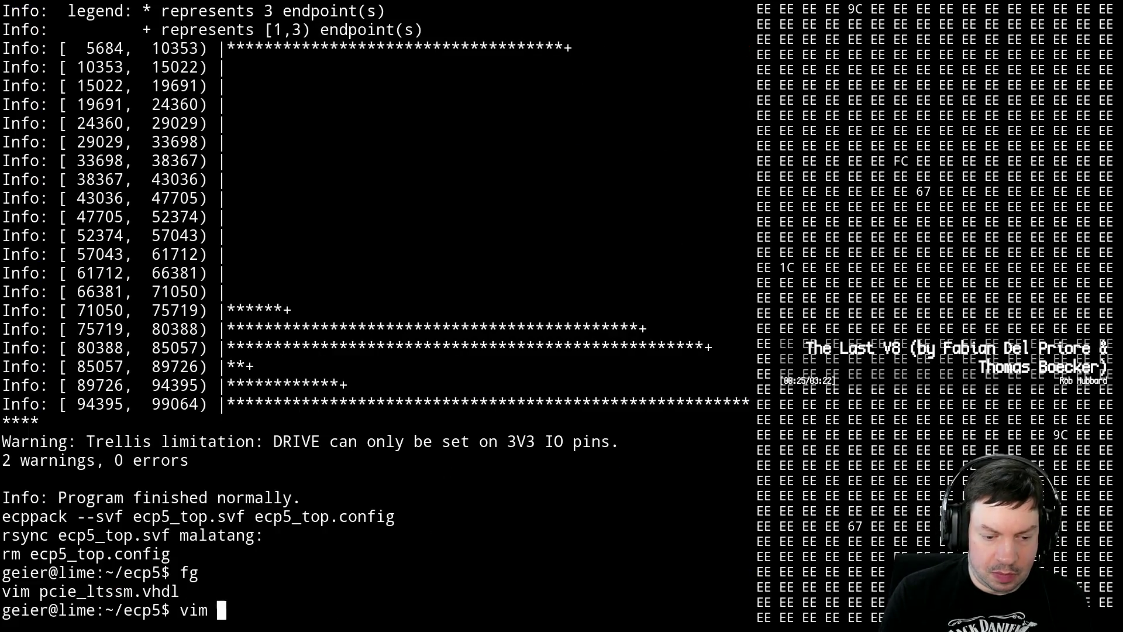
text(pcie_i)
key(Tab)
key(Return)
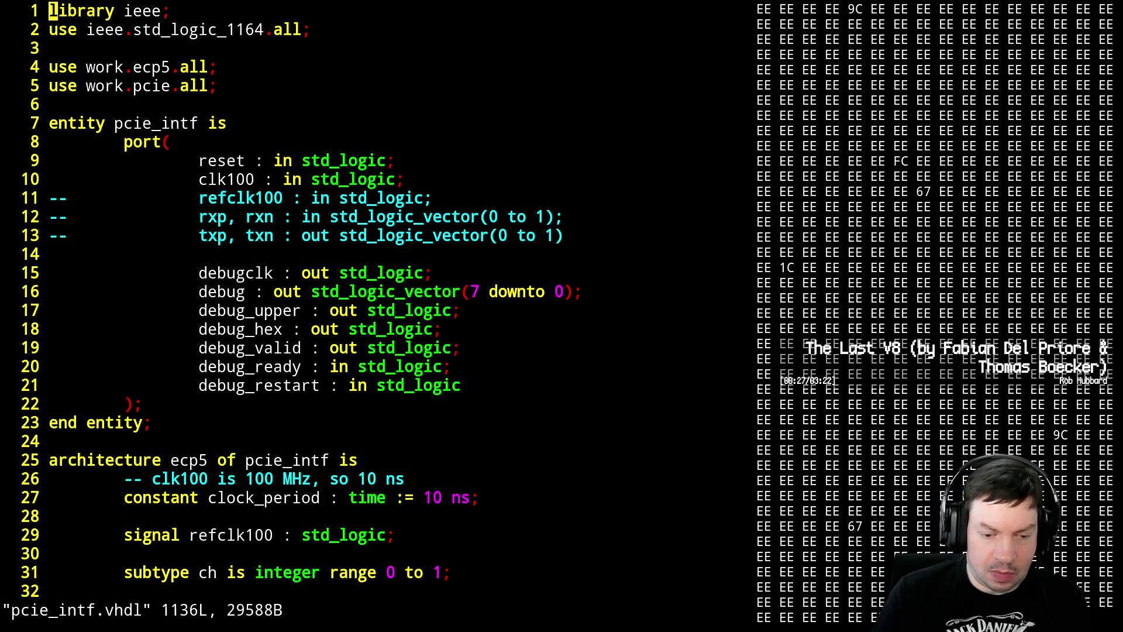
- Page through the source to reach the debug_sel constant on line 35
key(ctrl+f)
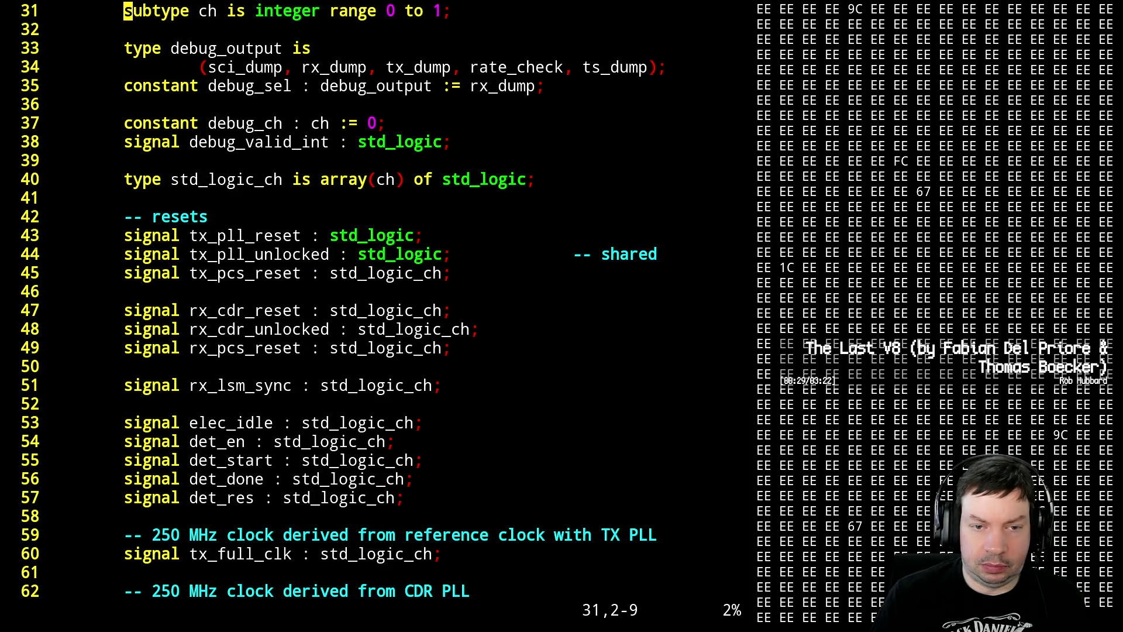
key(ctrl+f)
key(ctrl+f)
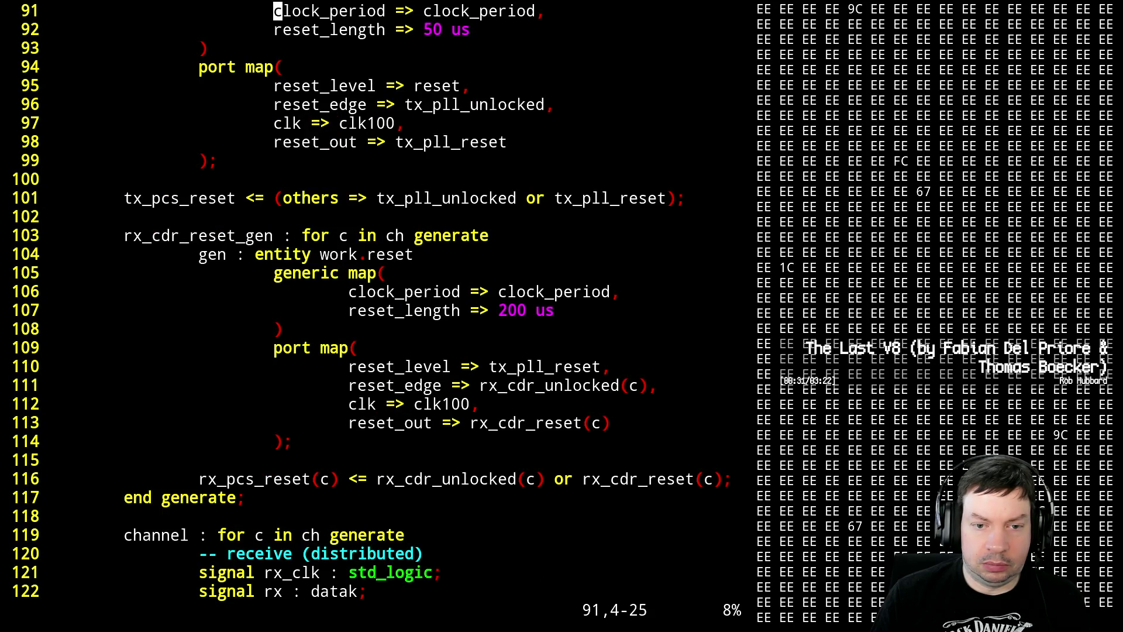
key(ctrl+f)
key(ctrl+f)
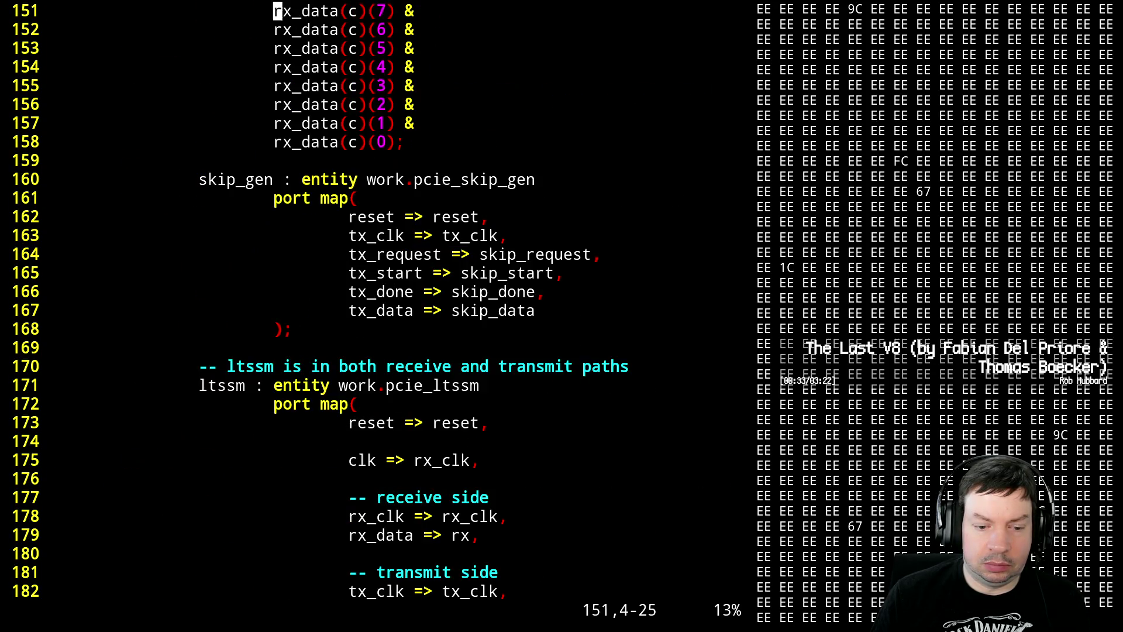
key(ctrl+b)
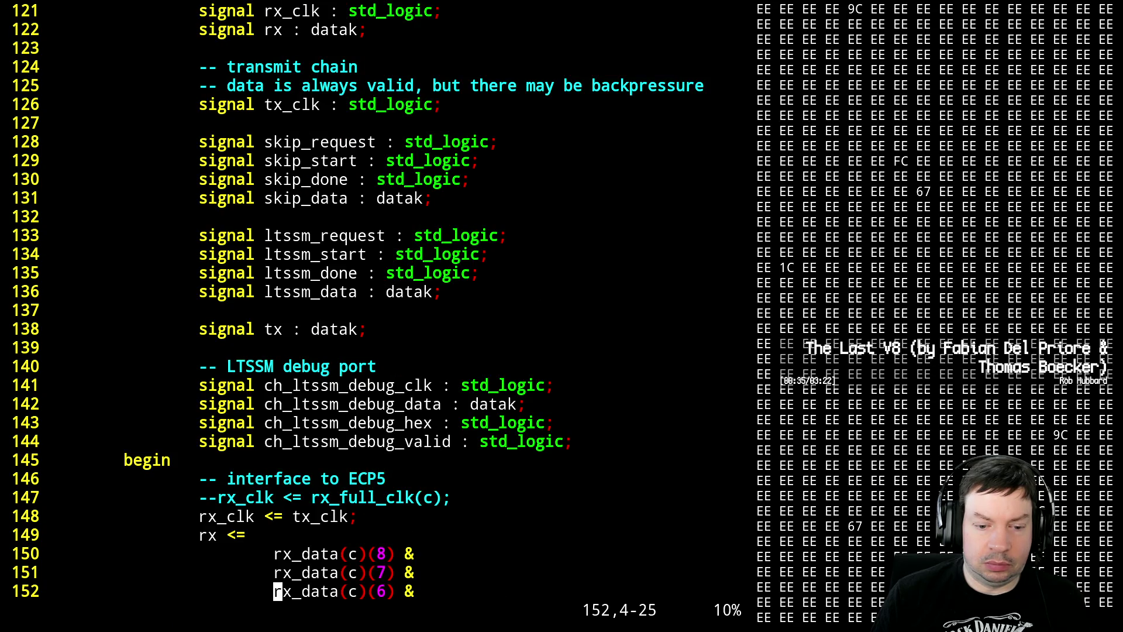
key(ctrl+b)
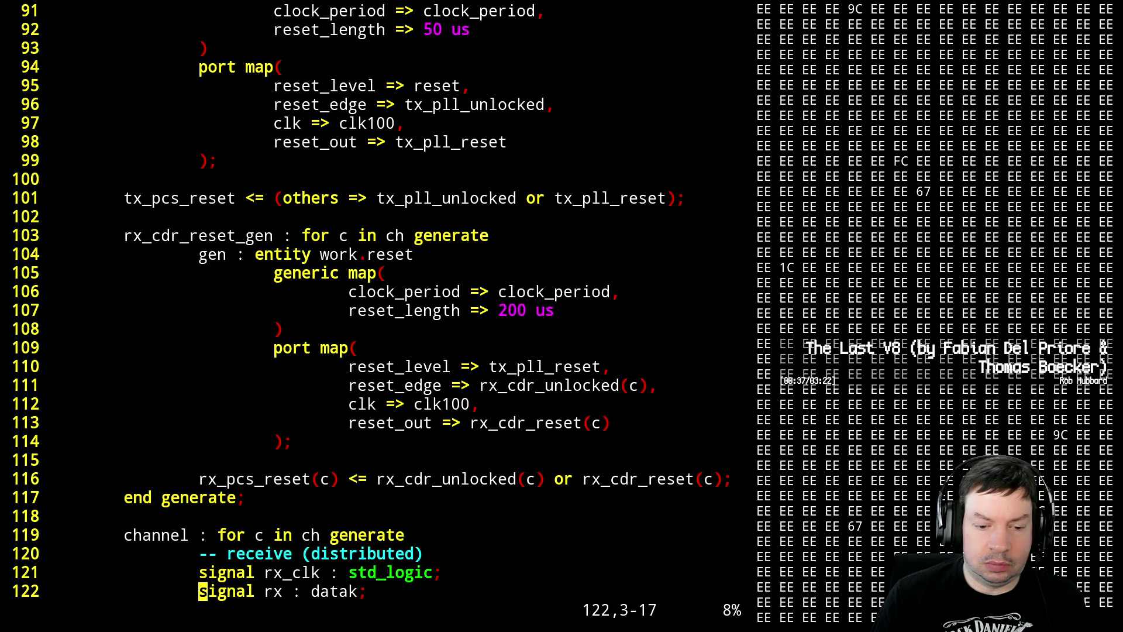
key(ctrl+b)
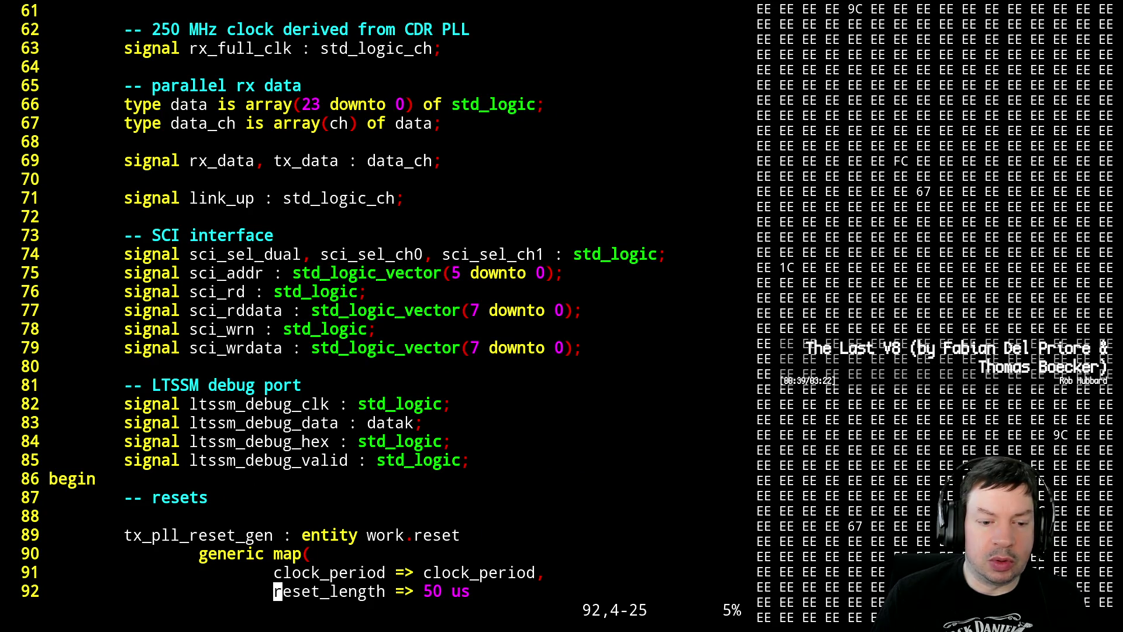
key(ctrl+b)
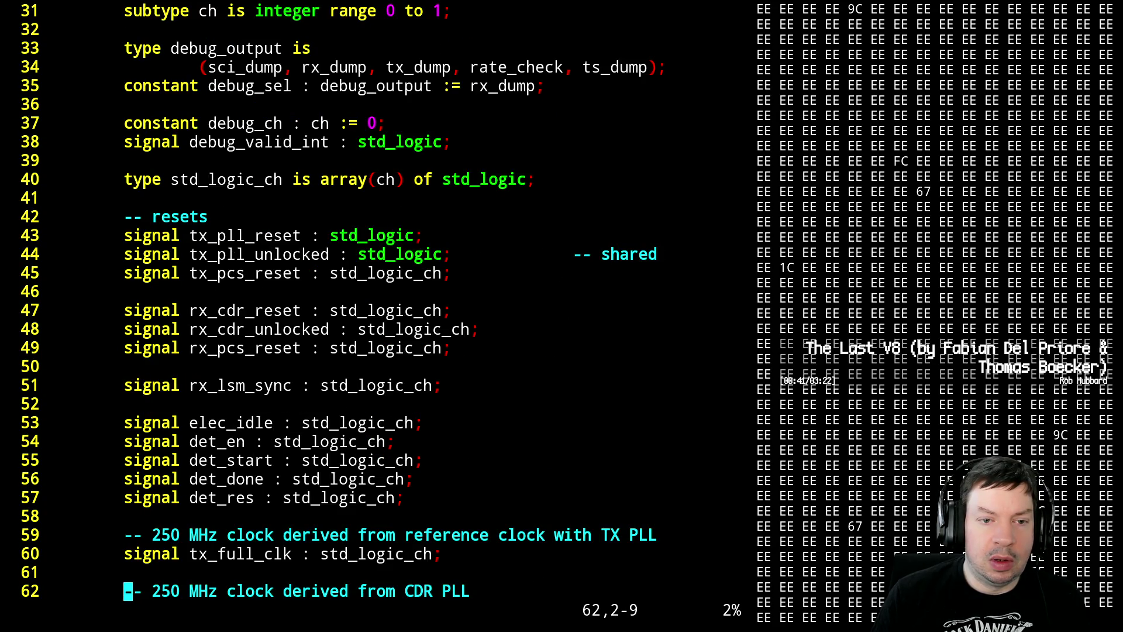
key(k)
key(k)
key(k)
key(k)
key(k)
key(k)
key(k)
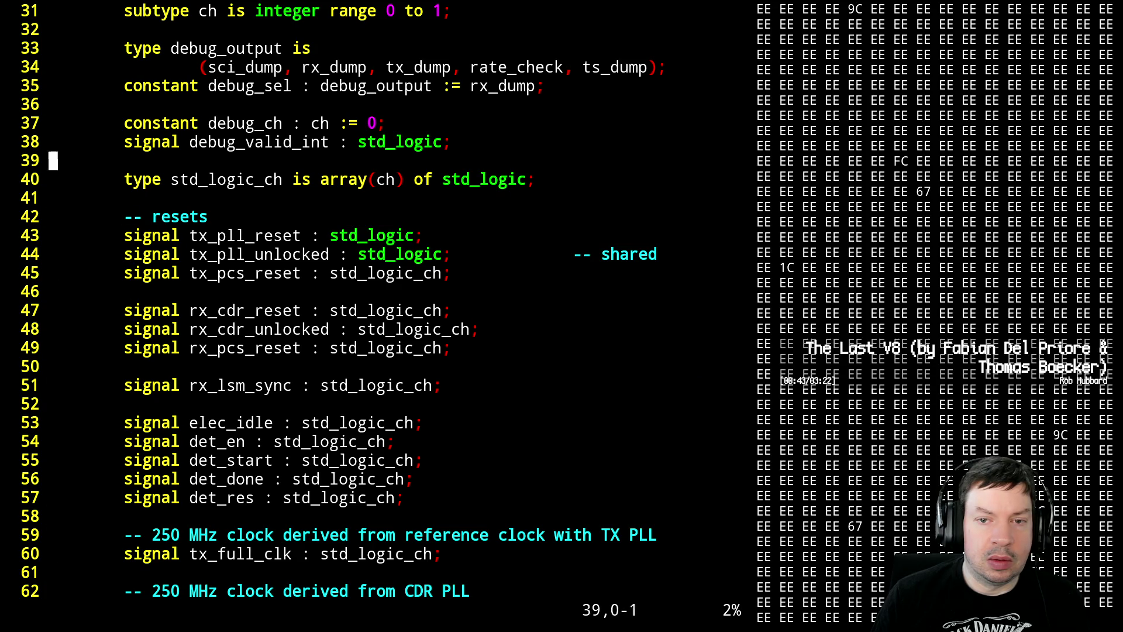
key(k)
key(k)
key(k)
key(j)
key(j)
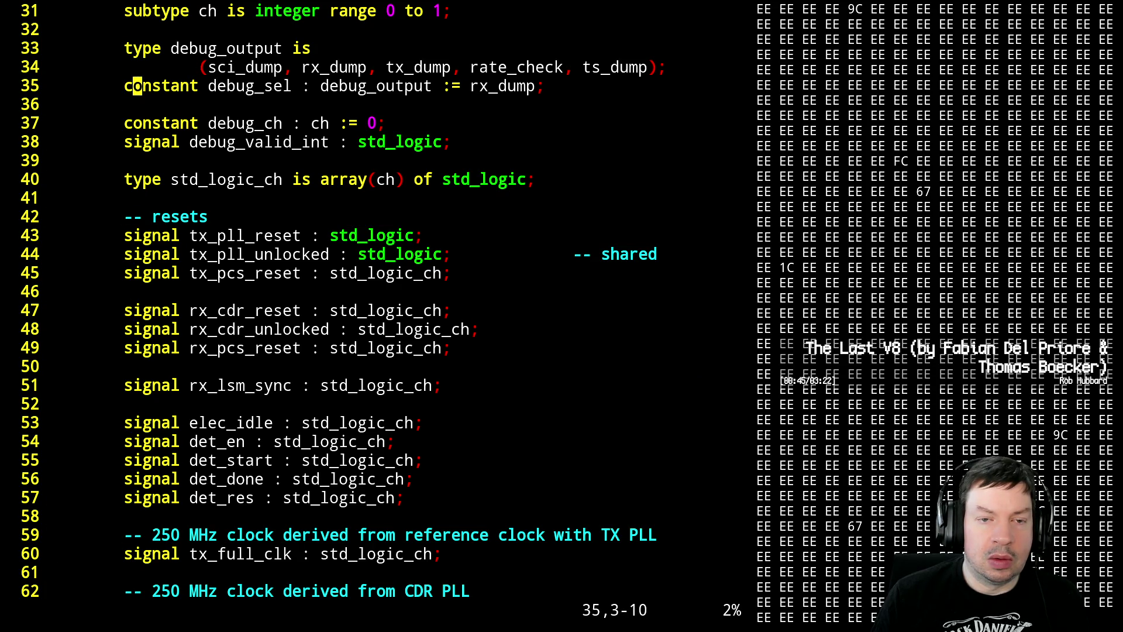
key(l)
key(l)
key(l)
key(l)
key(l)
key(l)
key(l)
key(l)
key(l)
key(l)
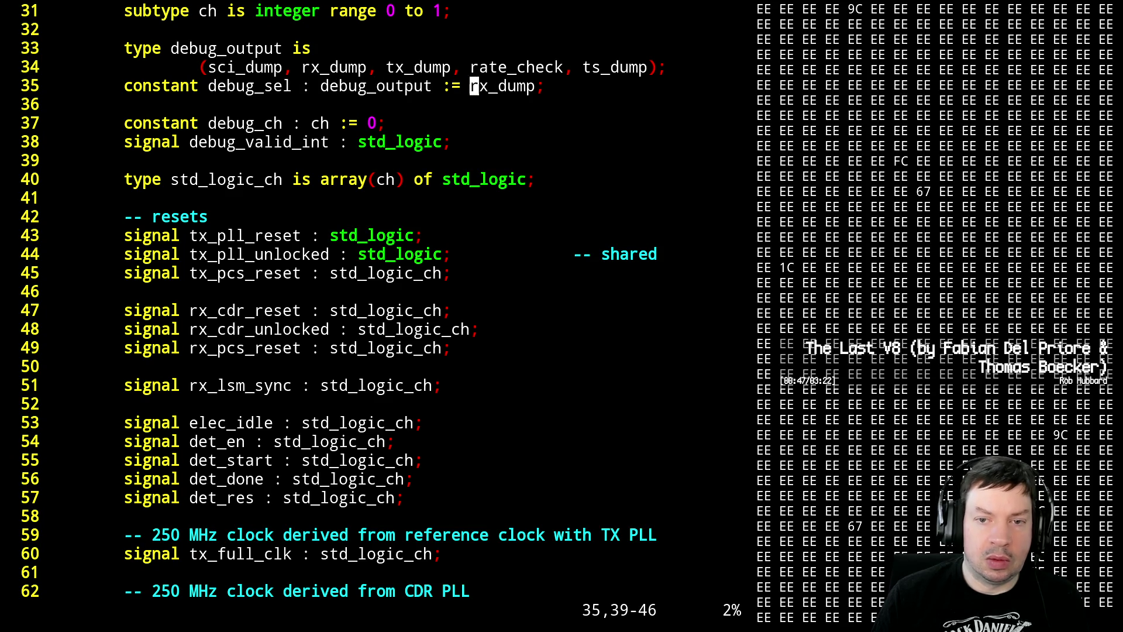
- Change debug_sel's value from rx_dump to sci_dump, save, and start the rebuild
key(c)
key(t)
key(underscore)
text(s)
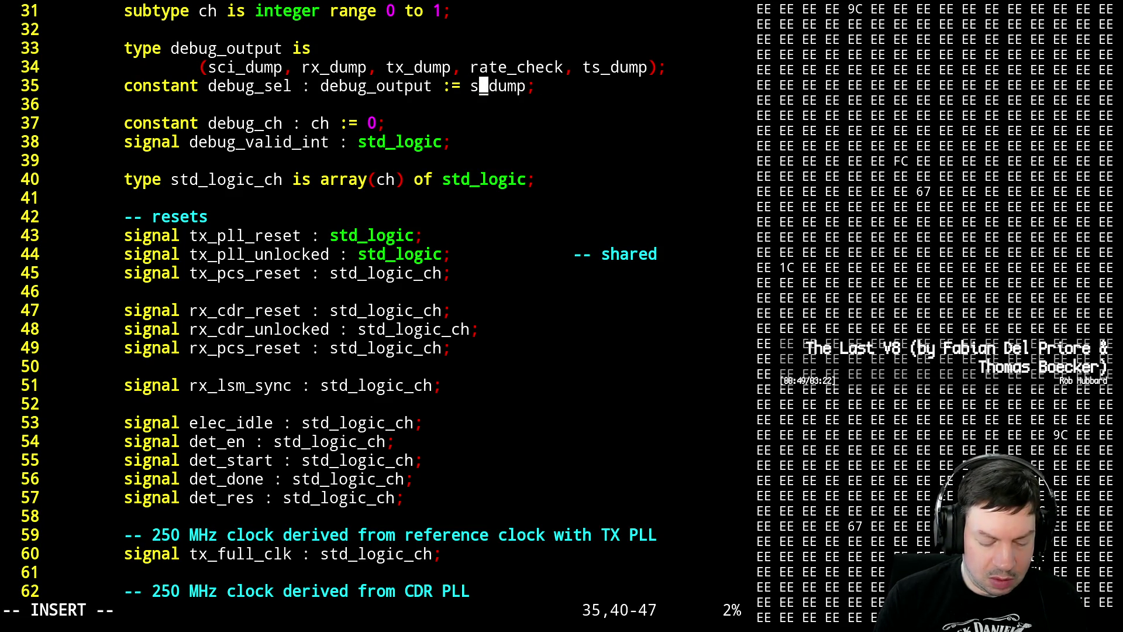
text(ci)
key(Escape)
text(:w)
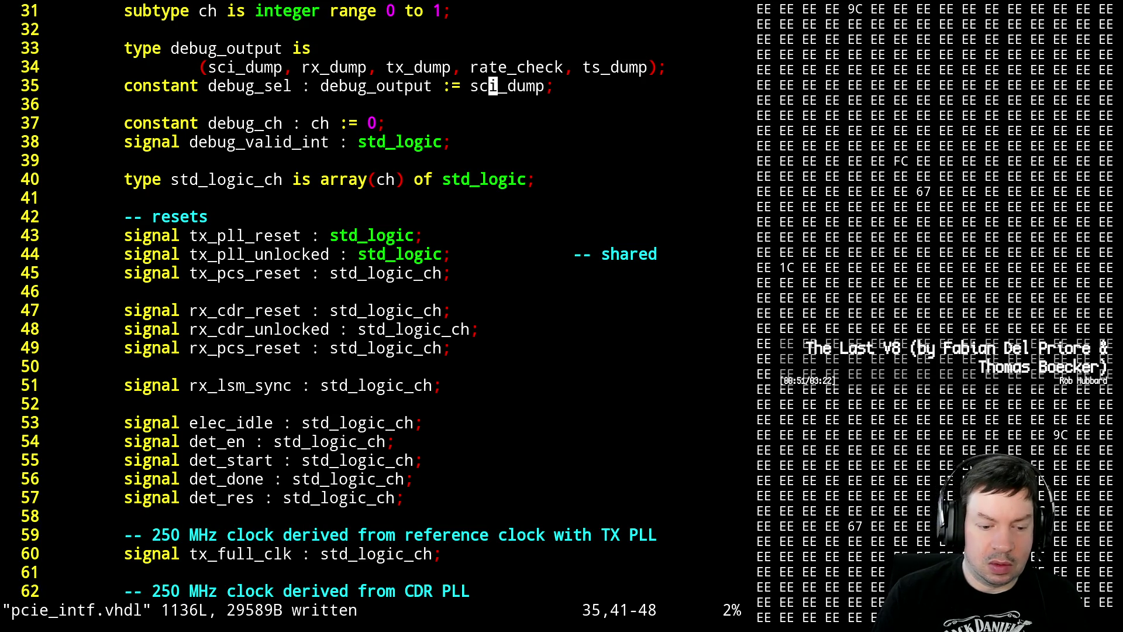
key(ctrl+z)
text(make)
key(Return)
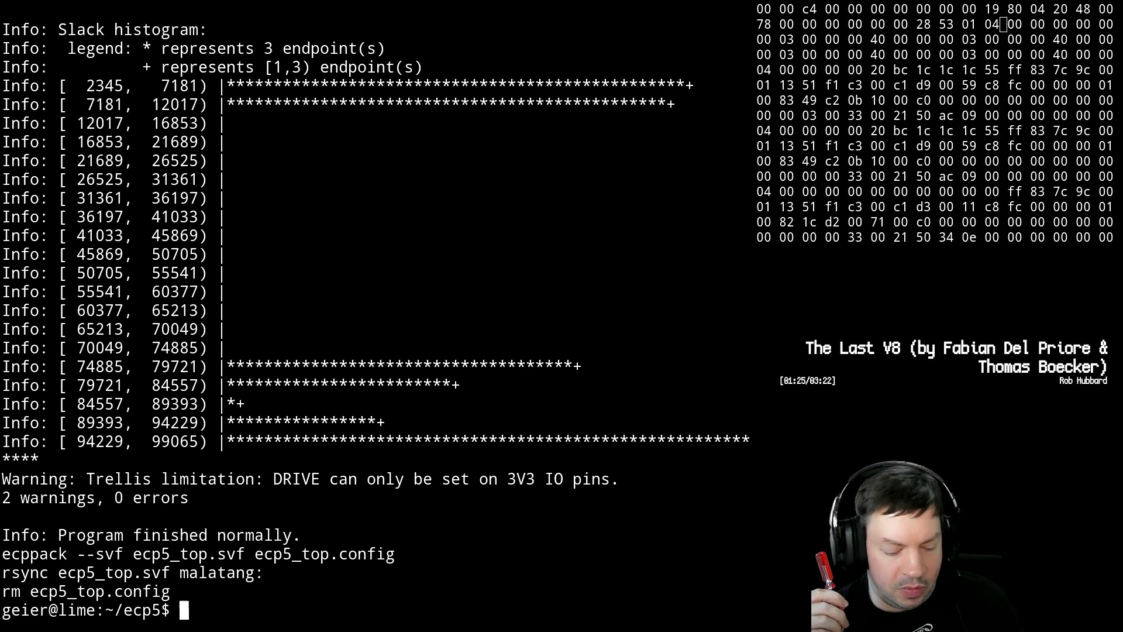
- After the rebuild finishes with 0 errors, bring up the list of open windows
key(ctrl+t)
key(w)
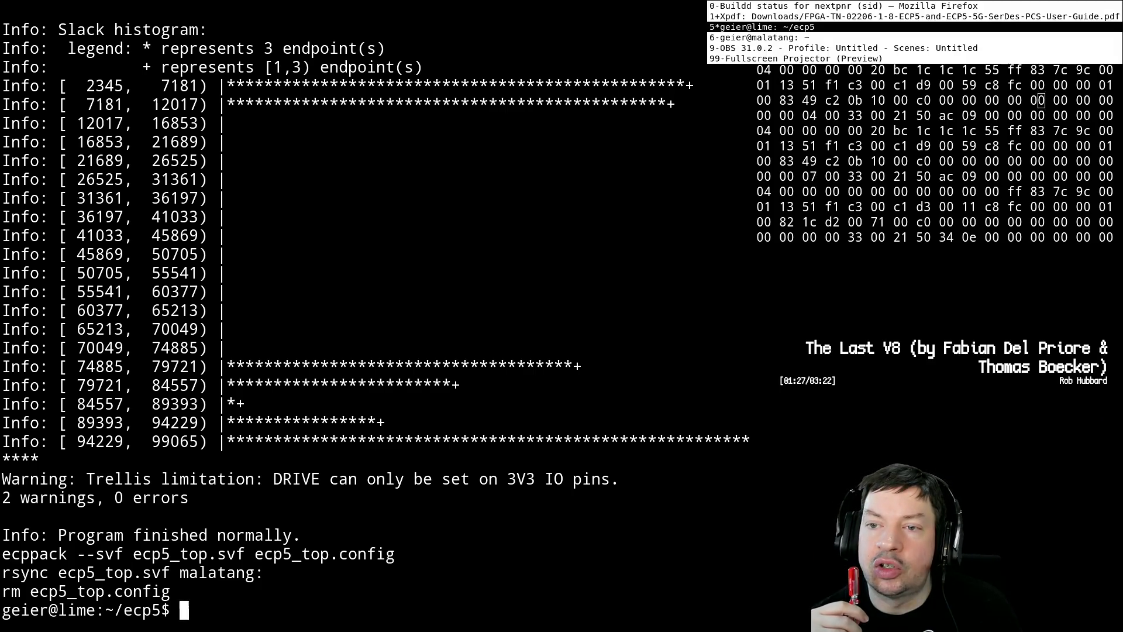
- Switch to the ECP5 SerDes guide in Xpdf and jump to Appendix A's configuration register map
key(ctrl+t)
key(1)
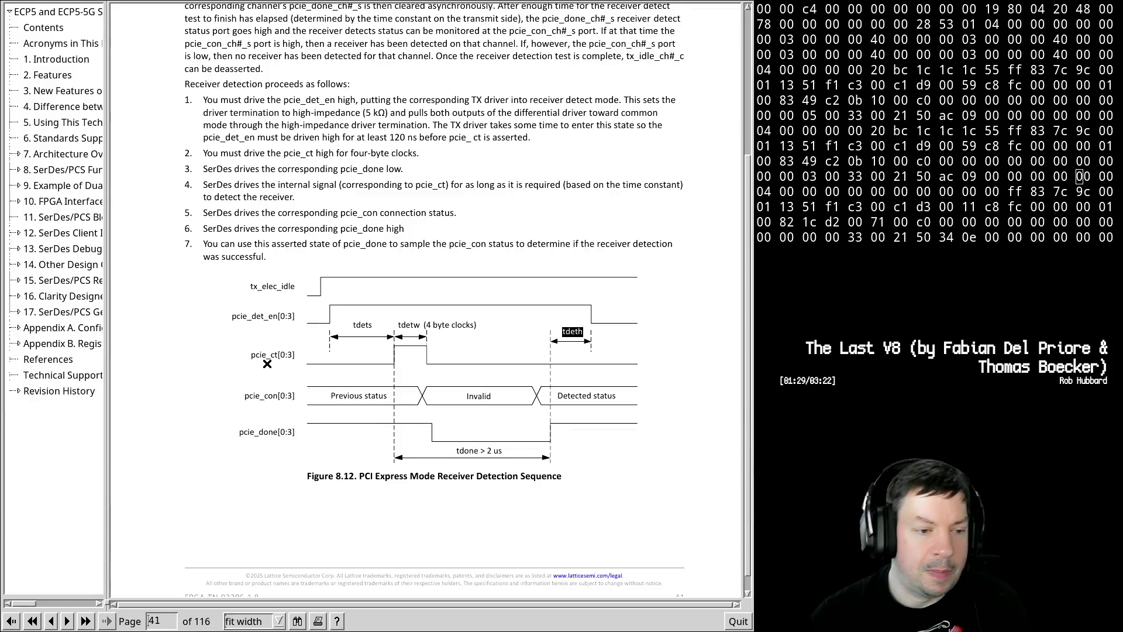
click(33, 326)
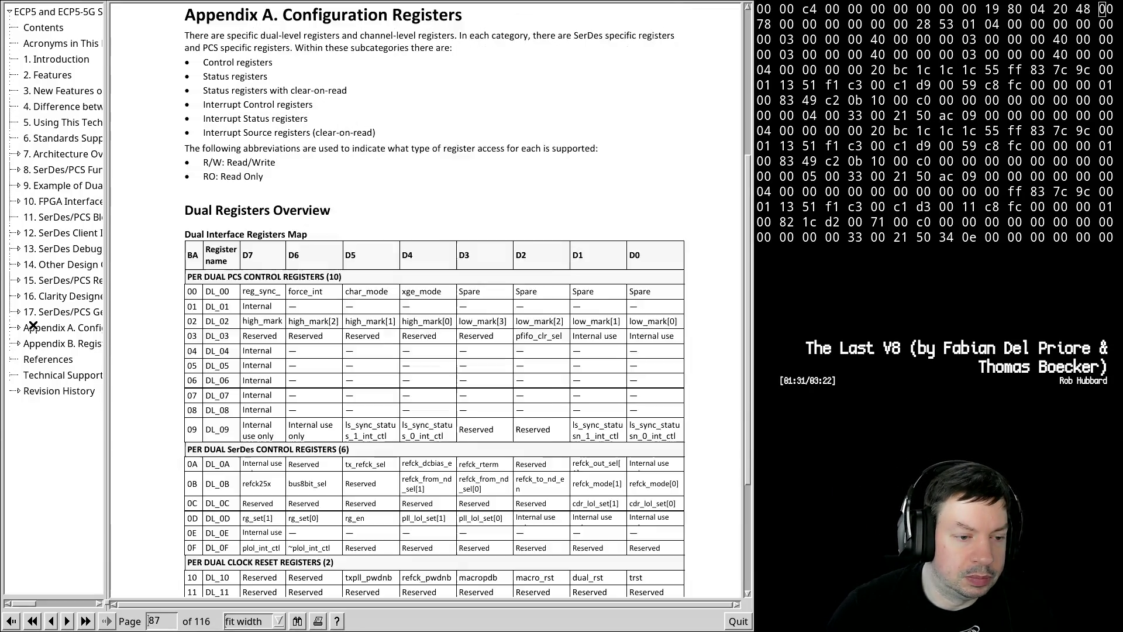
scroll(466, 478, down, 2)
scroll(467, 479, down, 1)
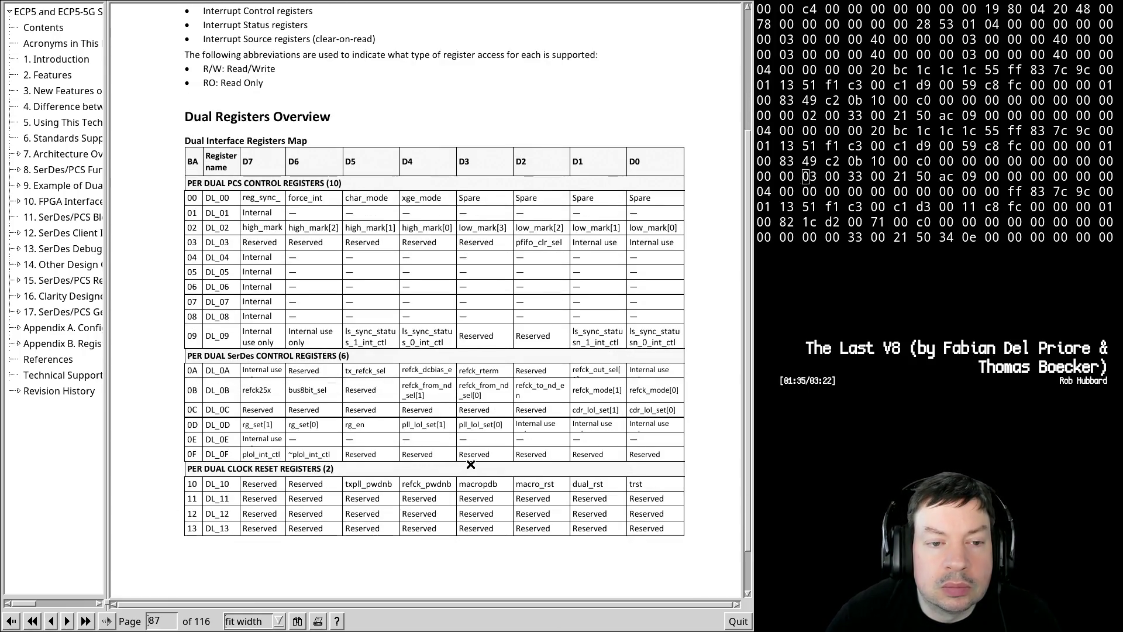
scroll(471, 465, down, 1)
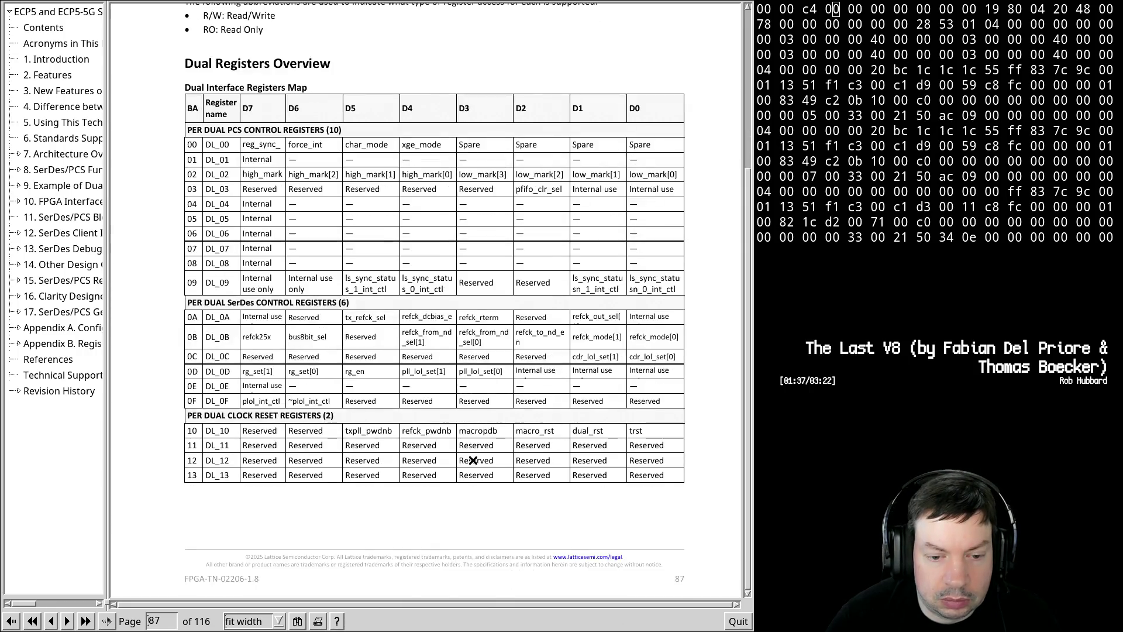
scroll(472, 461, down, 5)
scroll(474, 459, down, 2)
scroll(470, 459, down, 2)
scroll(475, 454, down, 5)
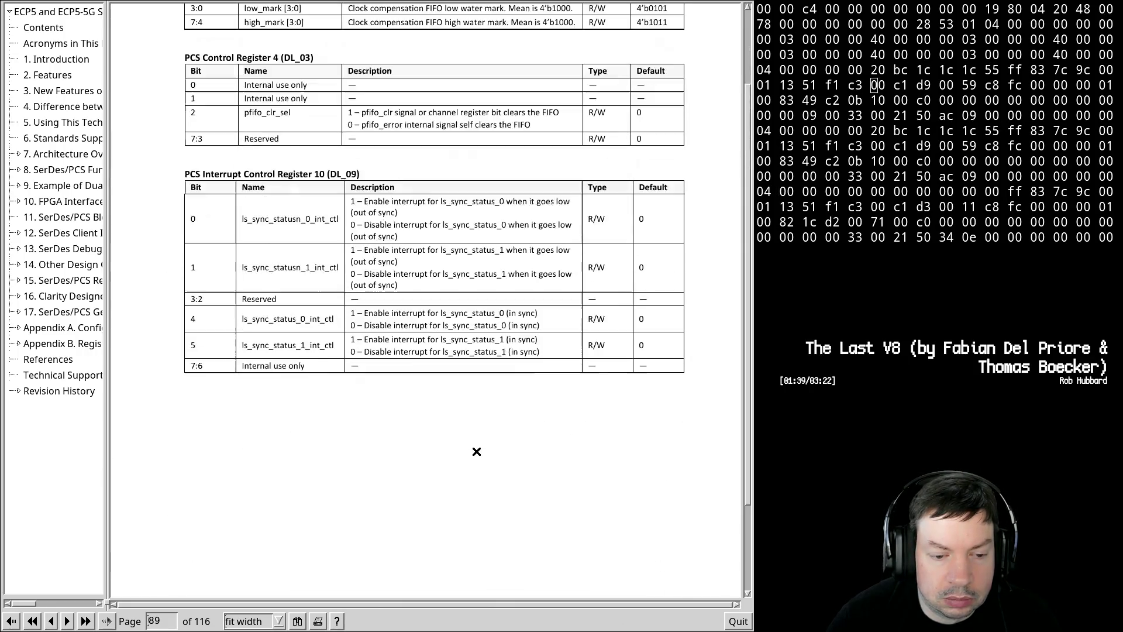
scroll(484, 427, down, 2)
scroll(484, 427, down, 10)
scroll(483, 427, down, 10)
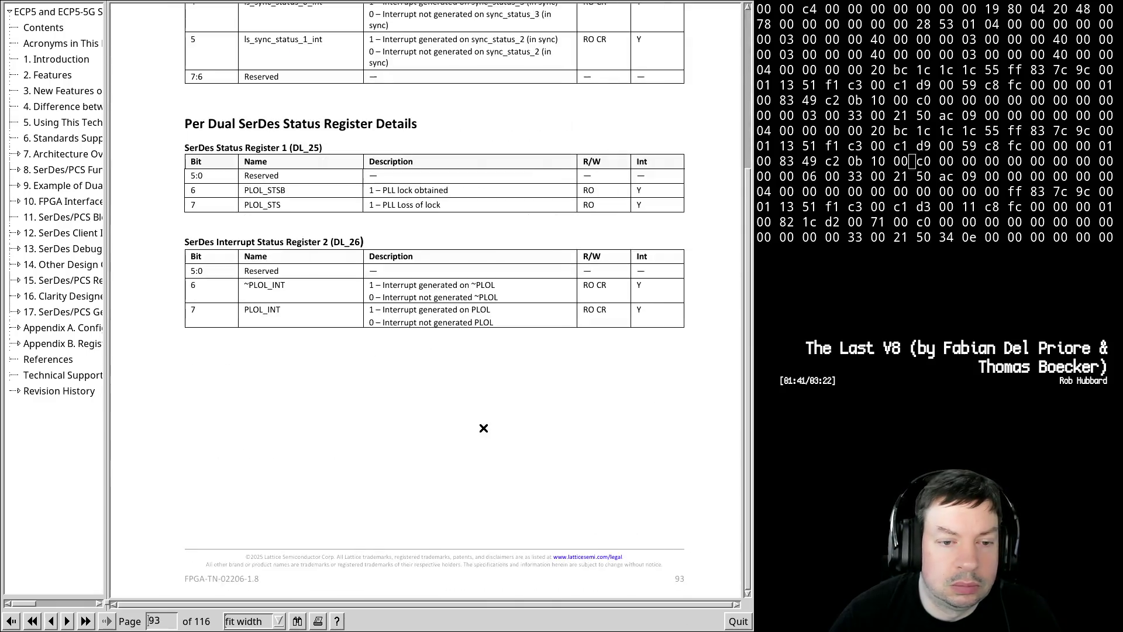
scroll(483, 427, up, 5)
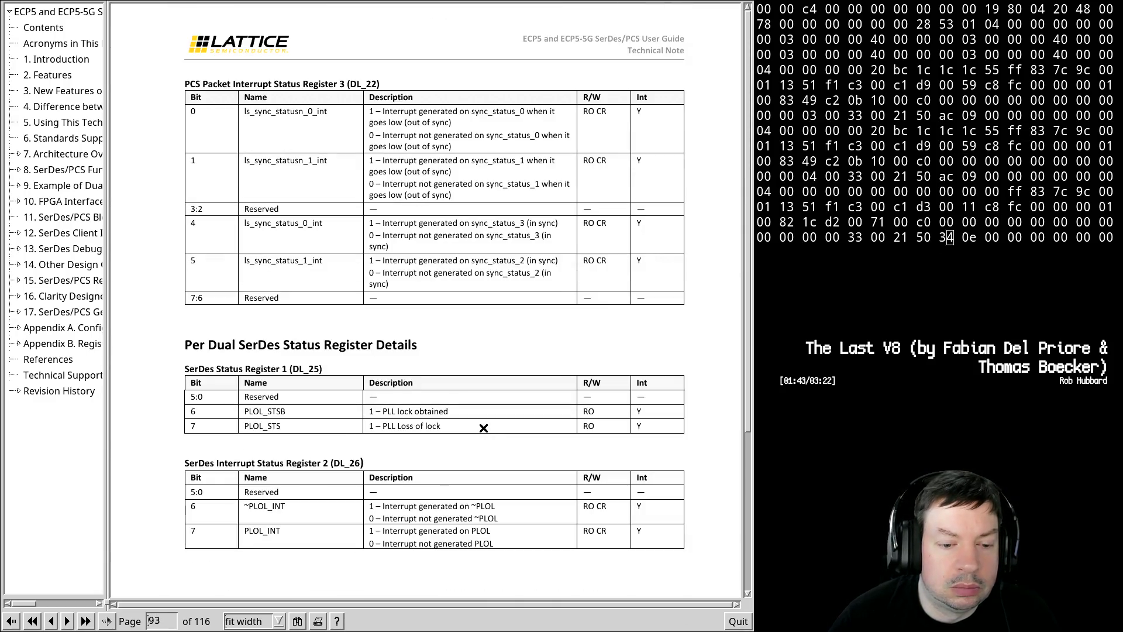
scroll(483, 427, down, 5)
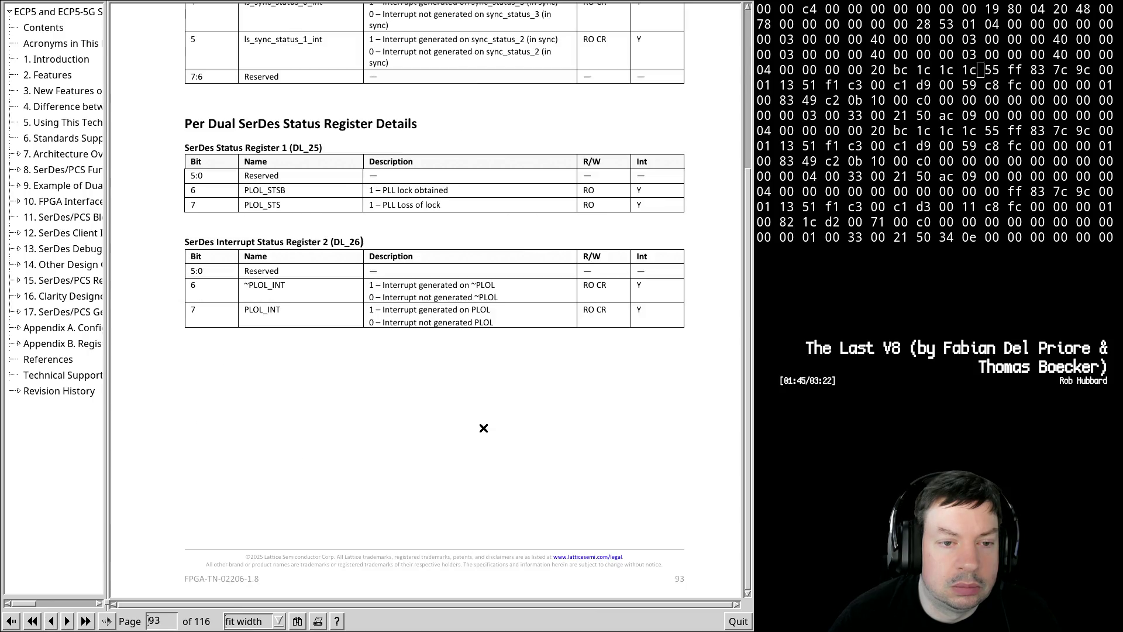
scroll(483, 426, down, 10)
scroll(484, 427, down, 5)
scroll(484, 428, up, 5)
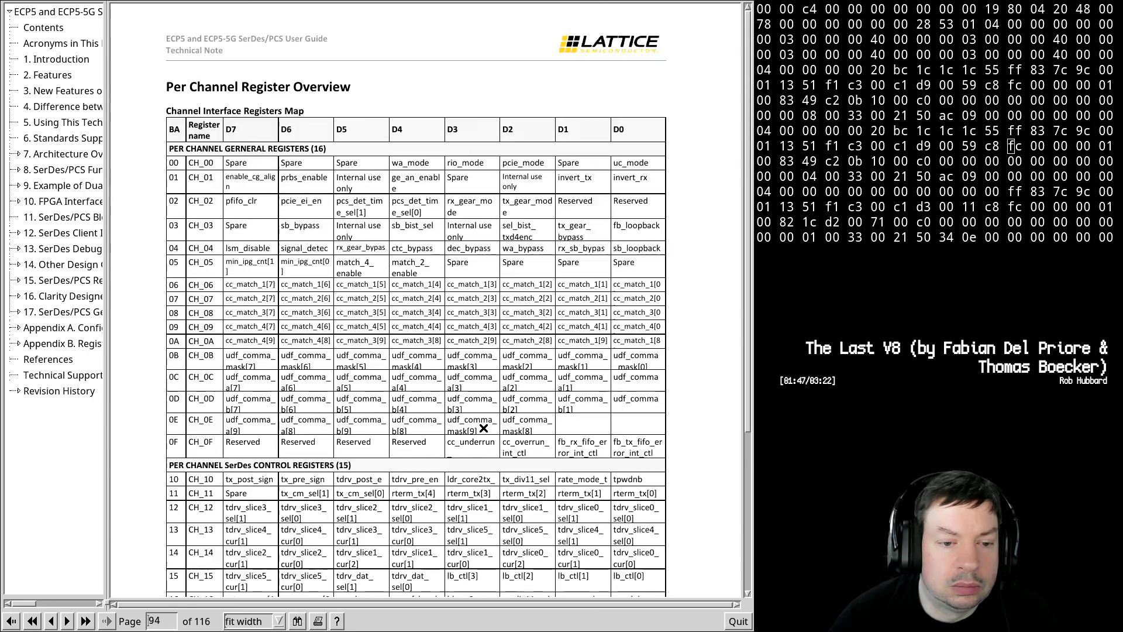
scroll(483, 428, up, 5)
scroll(484, 427, down, 10)
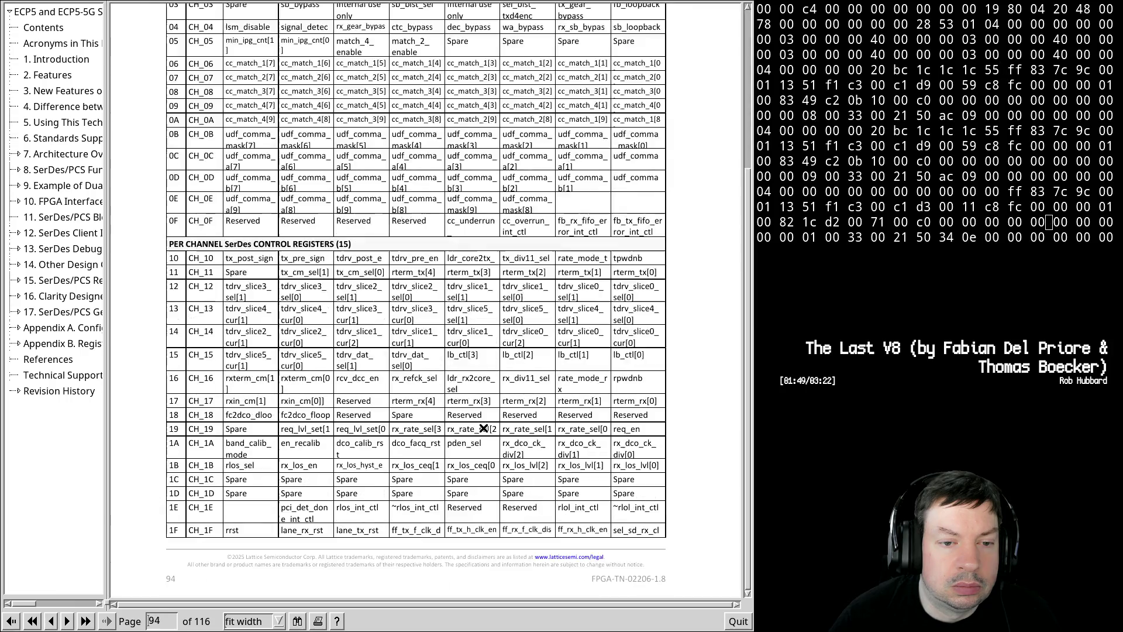
scroll(484, 427, down, 10)
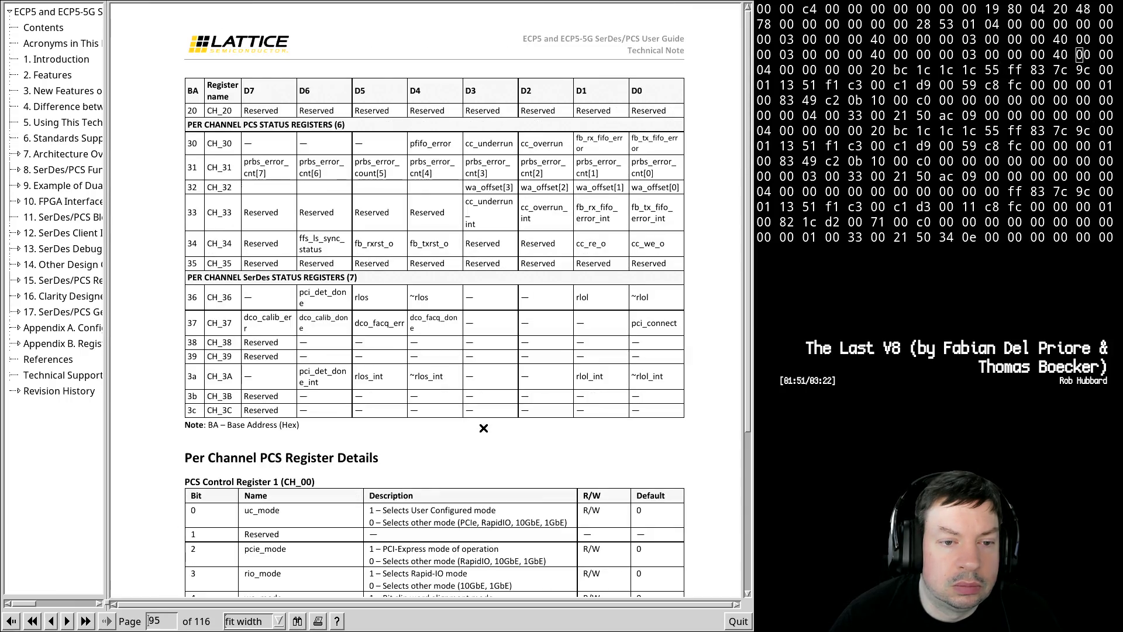
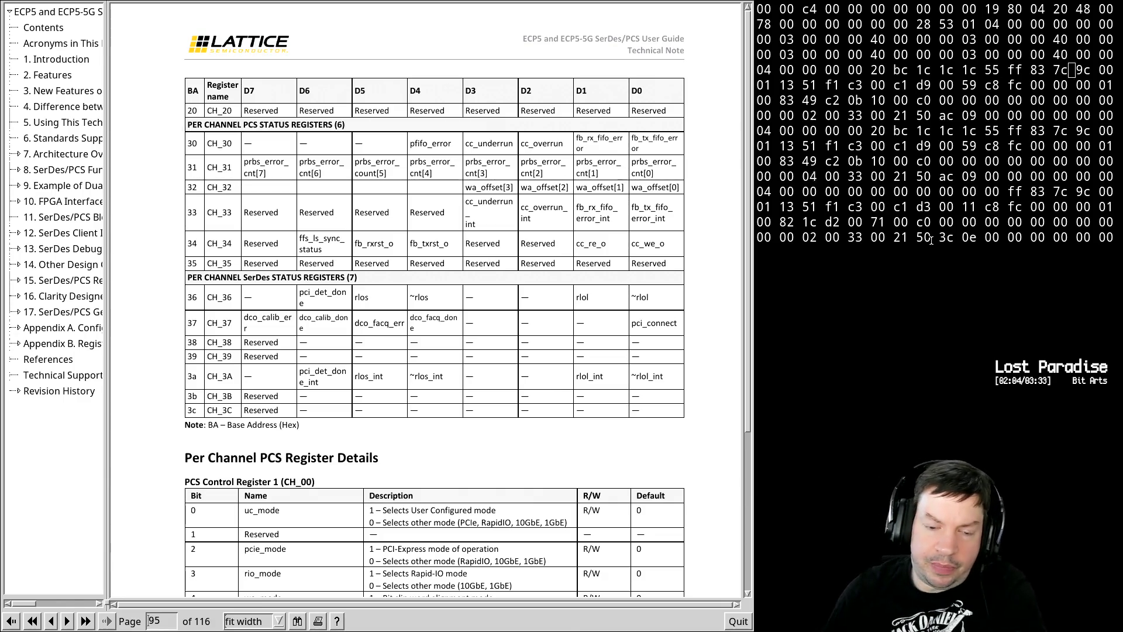
- Switch from the PDF manual to the terminal and suspend vim back to the shell
key(alt+Tab)
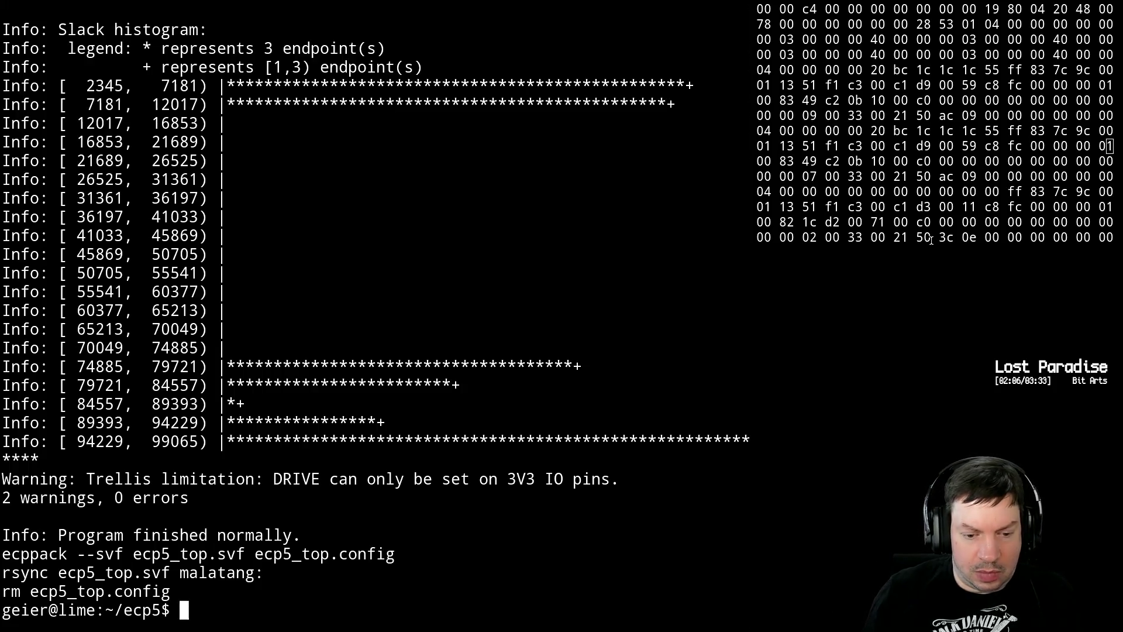
key(alt+Tab)
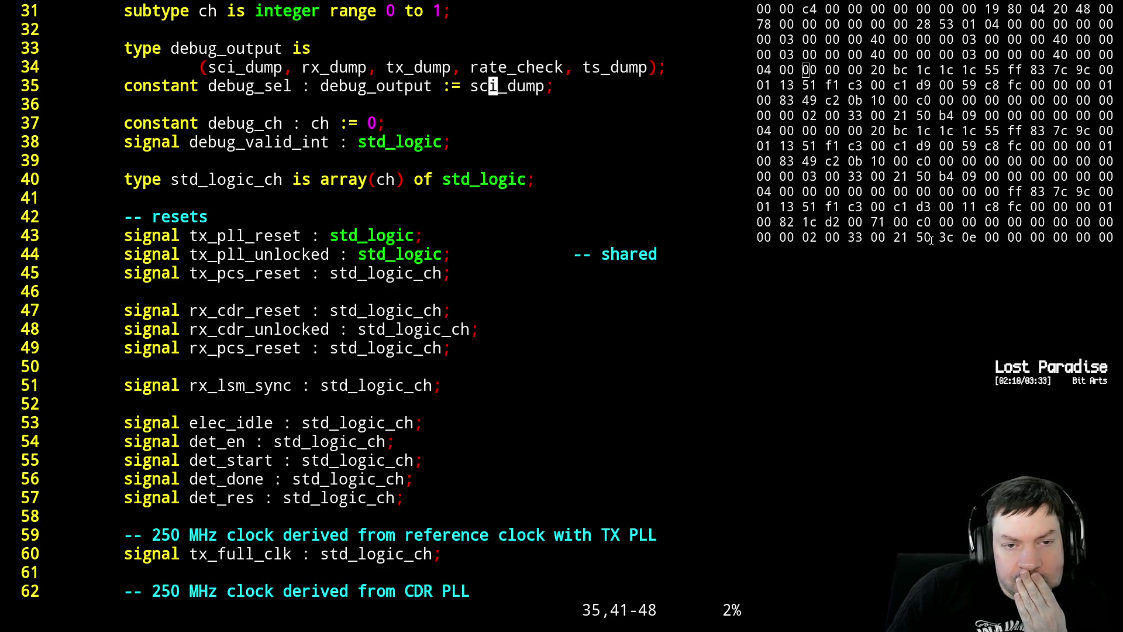
key(ctrl+z)
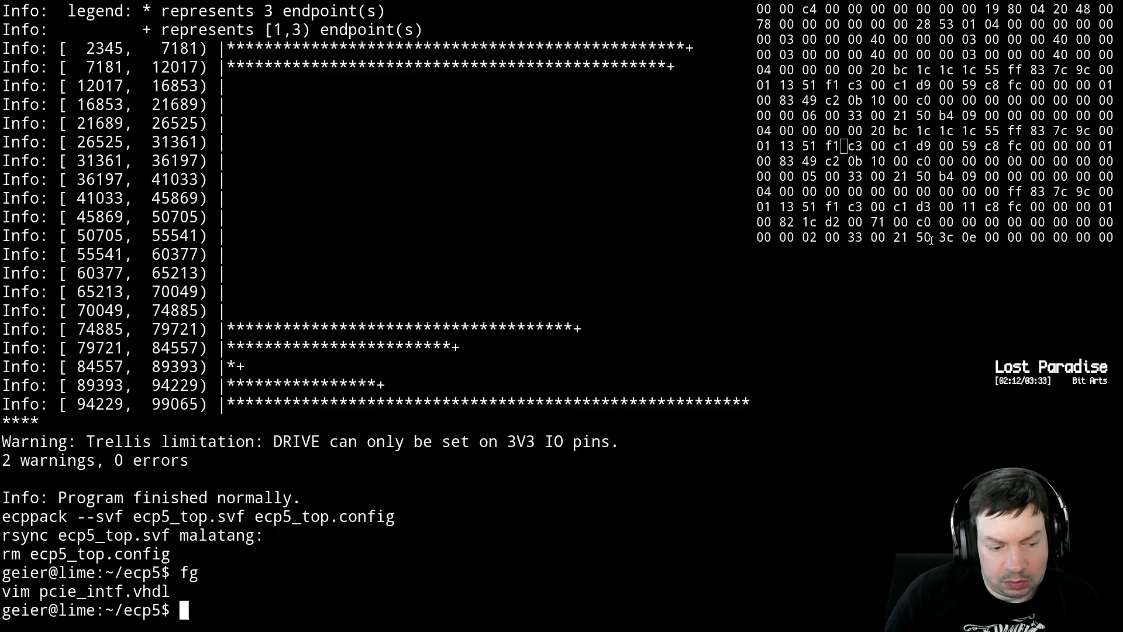
- Recall make from shell history and cancel it with Ctrl+C
key(Up)
key(Up)
key(Down)
key(Up)
key(Down)
key(Up)
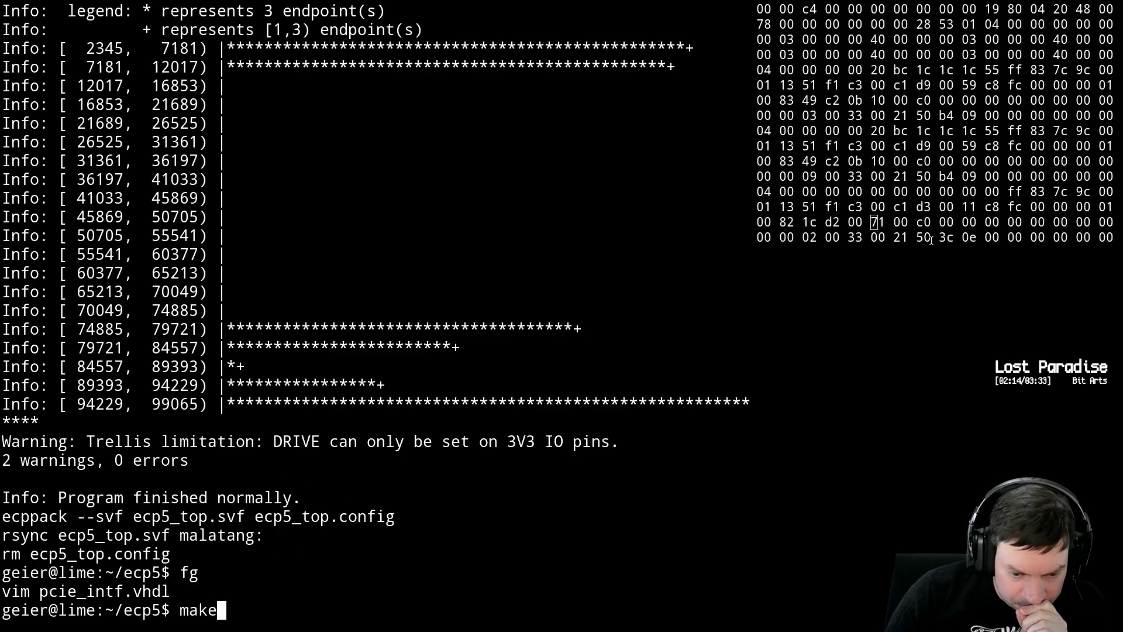
key(ctrl+c)
text(vim pc)
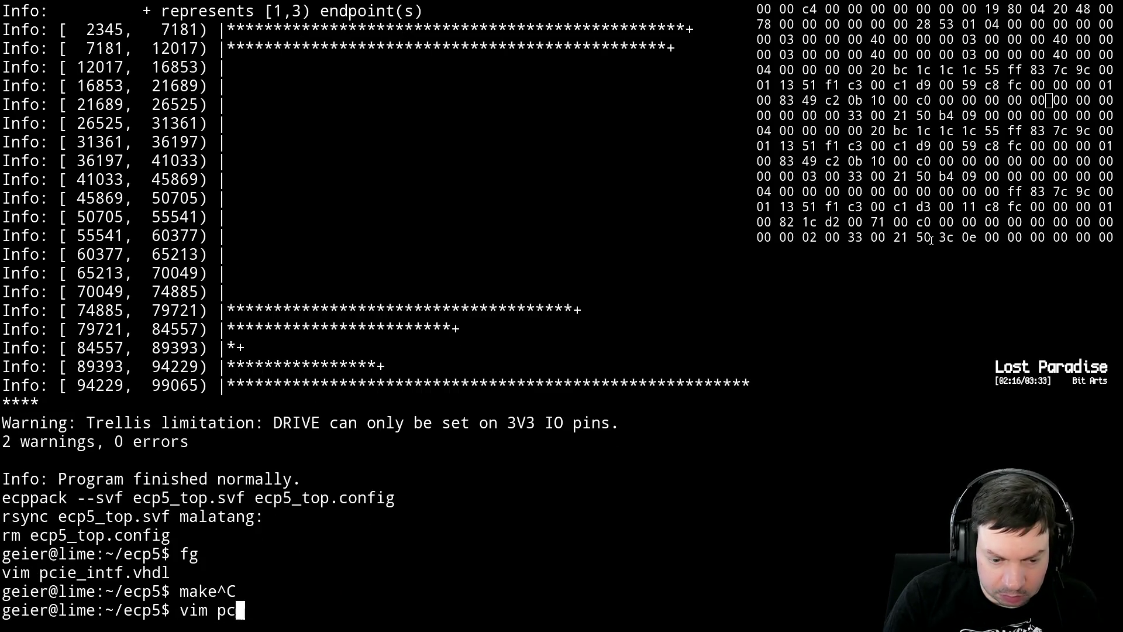
text(ie_l)
key(Tab)
key(Return)
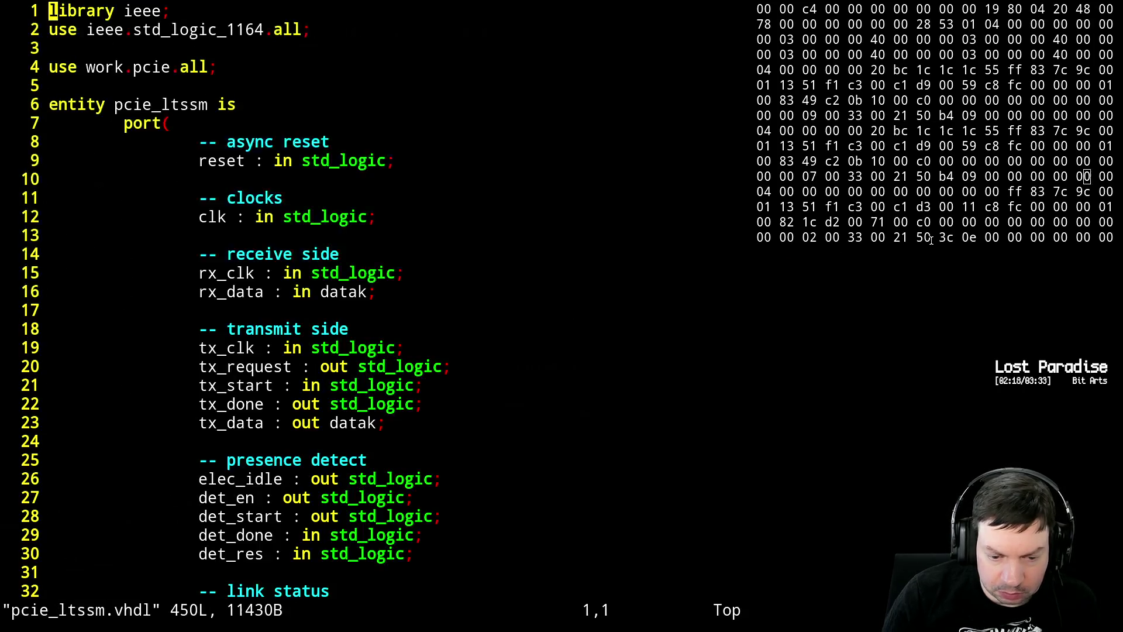
key(ctrl+f)
key(ctrl+f)
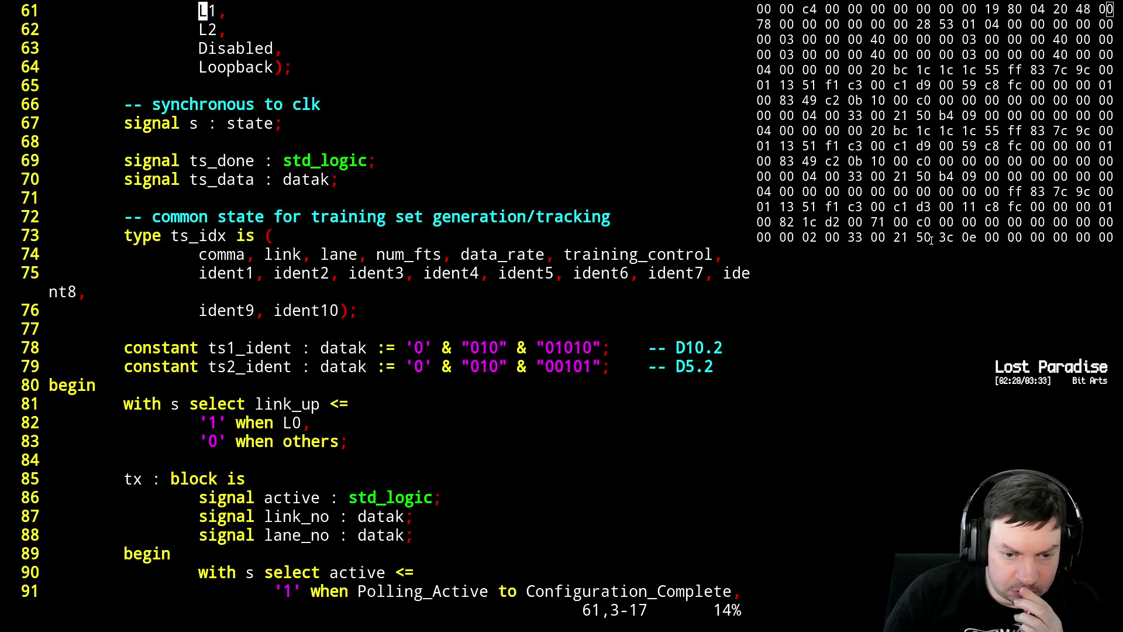
key(ctrl+f)
key(ctrl+f)
key(ctrl+f)
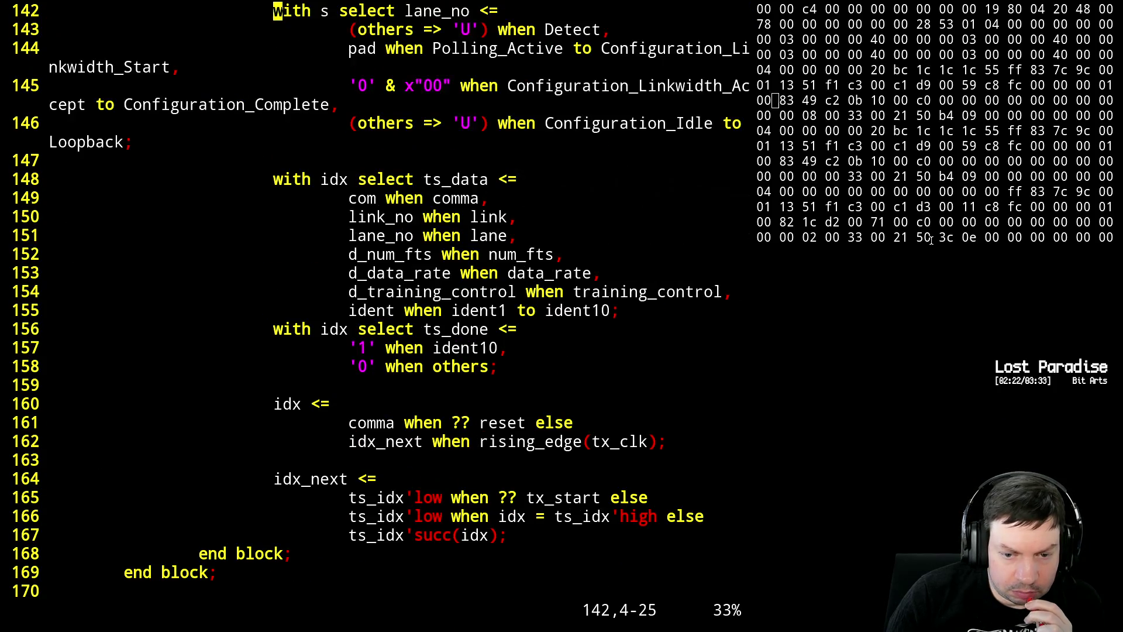
key(ctrl+f)
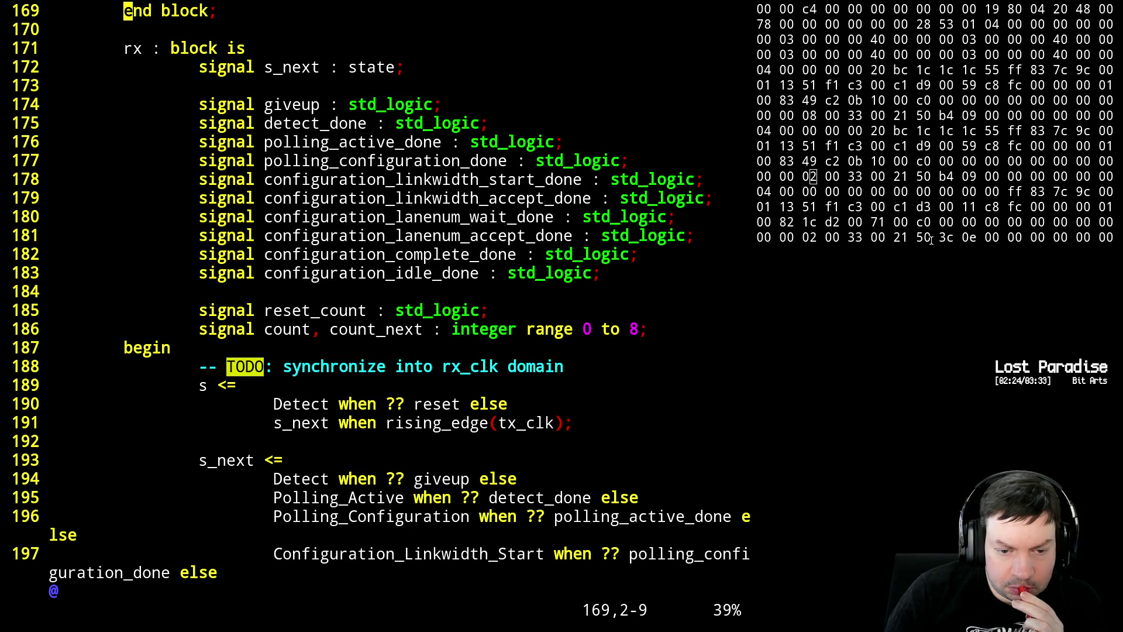
key(ctrl+f)
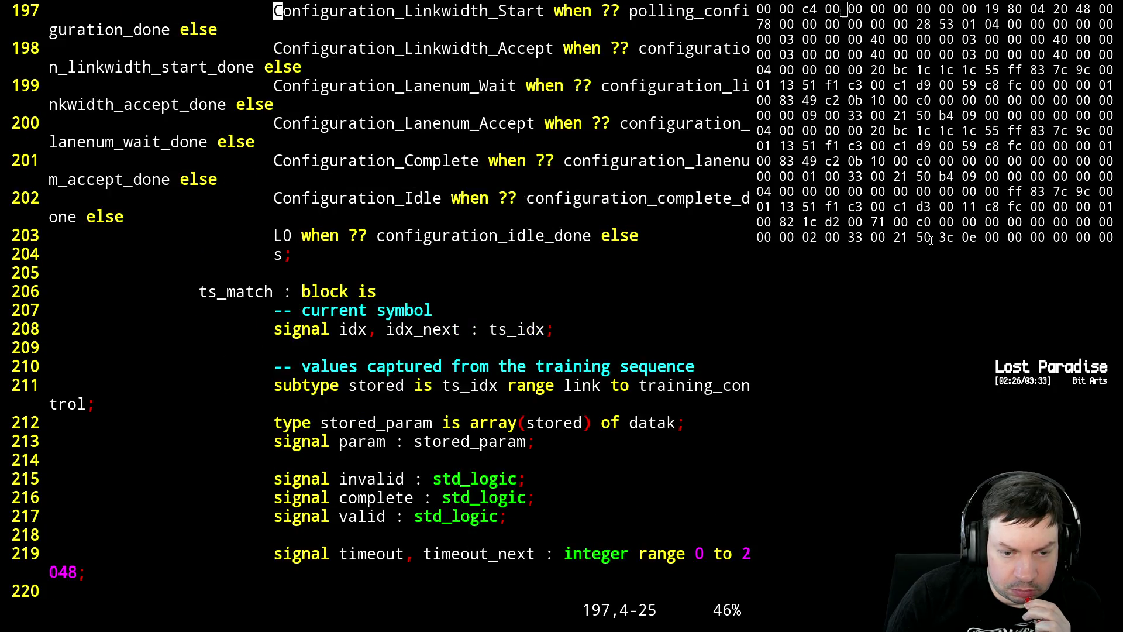
key(ctrl+f)
key(ctrl+f)
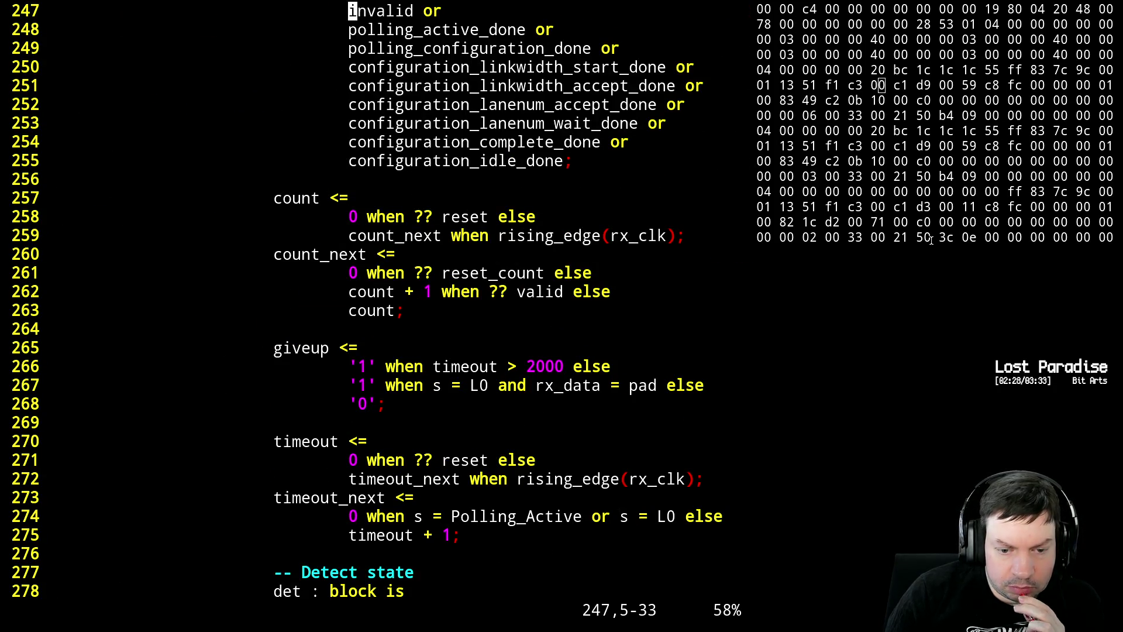
key(ctrl+f)
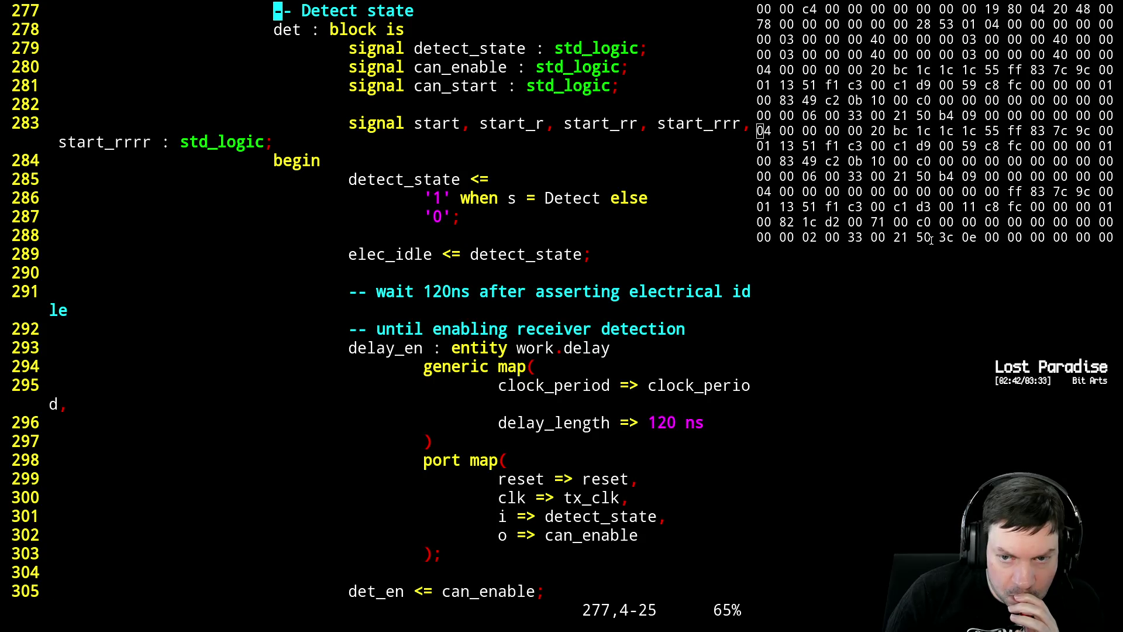
key(ctrl+f)
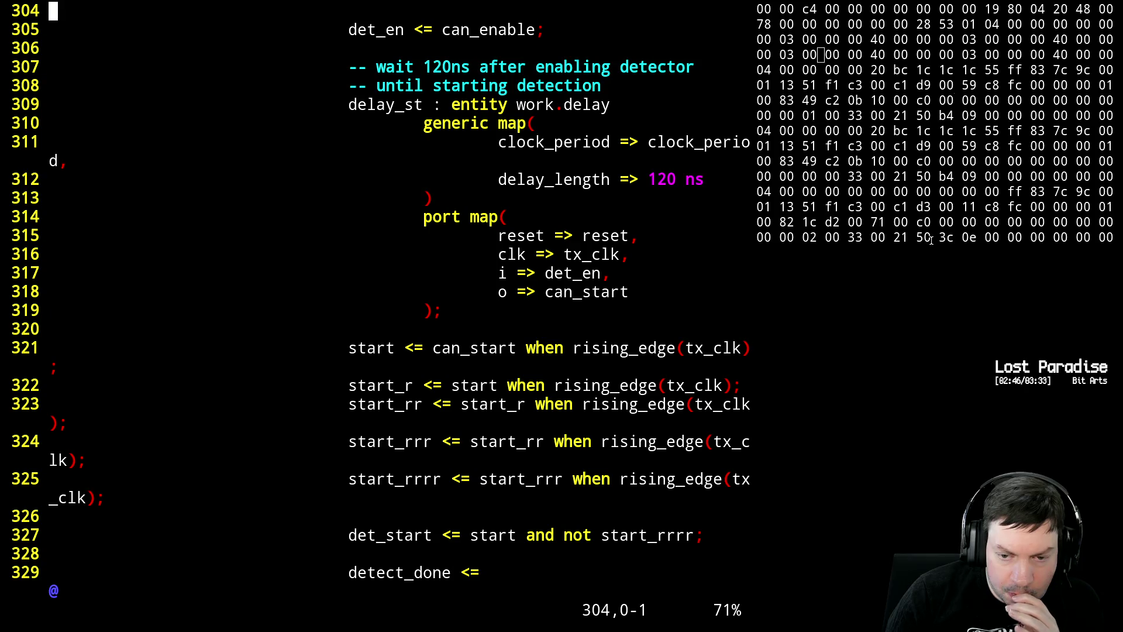
key(ctrl+f)
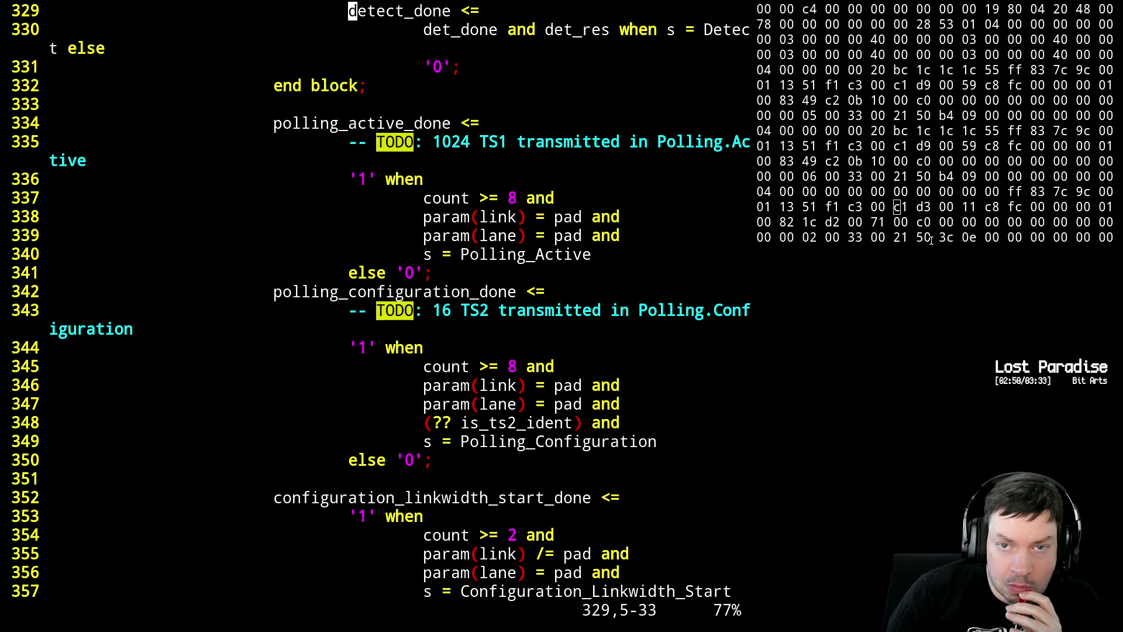
key(k)
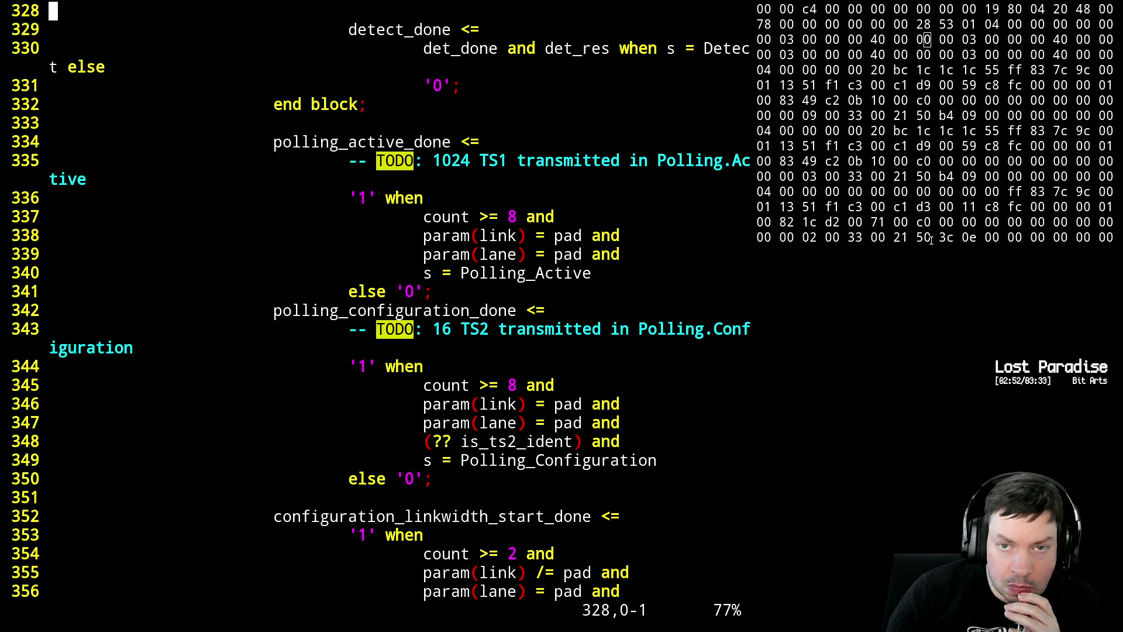
key(k)
key(k)
key(k)
key(k)
key(k)
key(k)
key(j)
key(j)
key(j)
key(j)
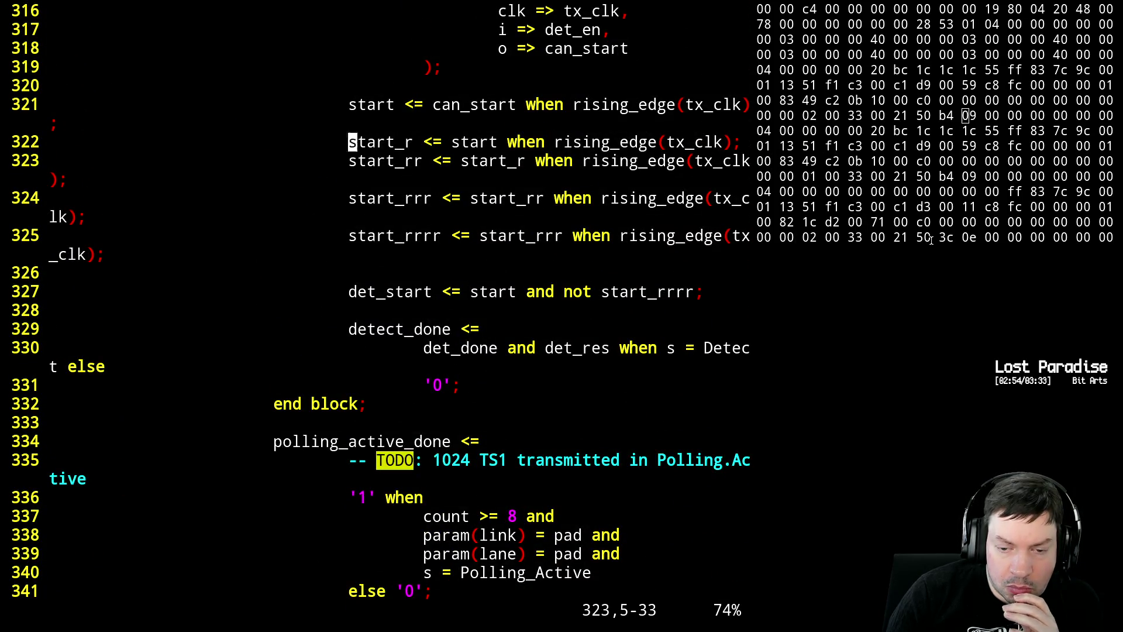
key(j)
key(j)
key(j)
key(k)
key(k)
key(k)
key(l)
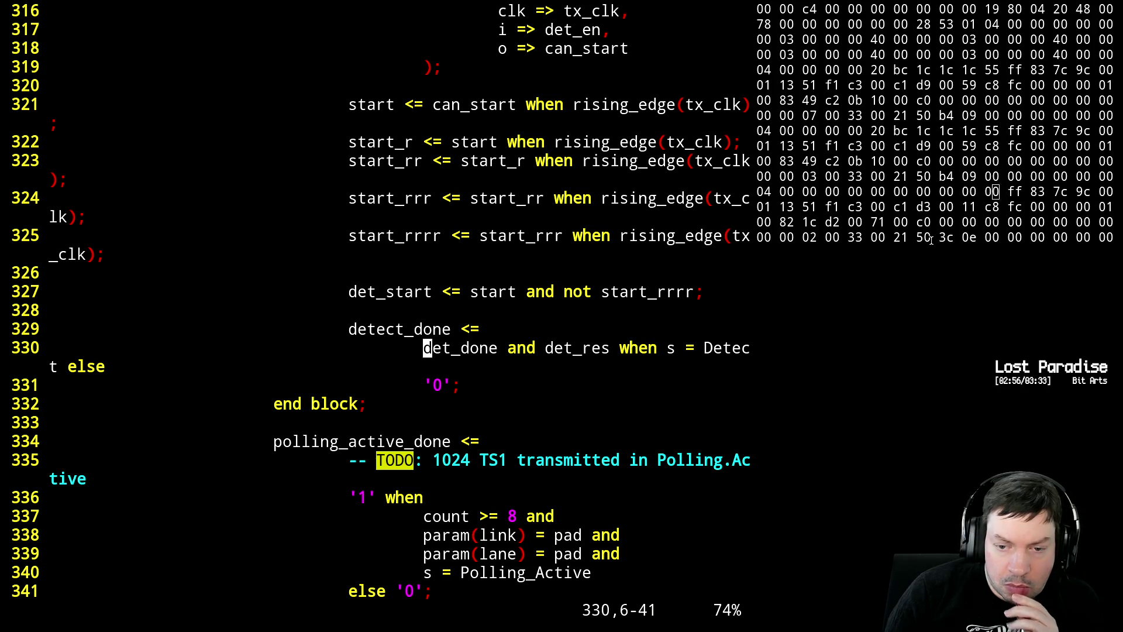
key(l)
key(l)
key(l)
key(l)
key(l)
key(l)
key(l)
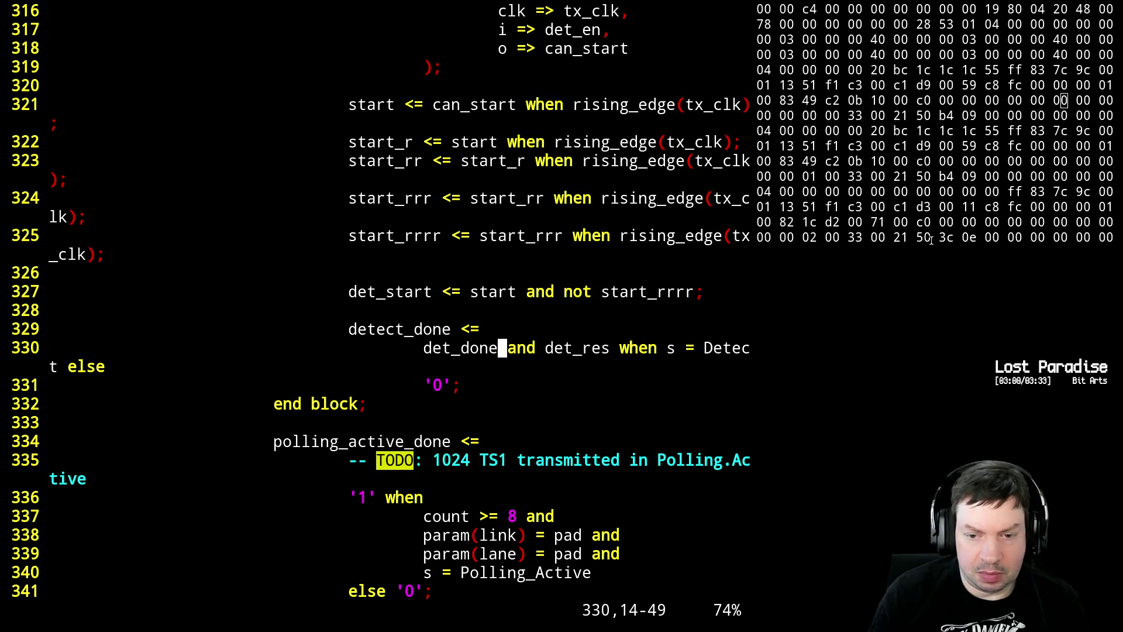
- Tidy the det_done condition on line 330, removing the stray quote and parenthesis
key(a)
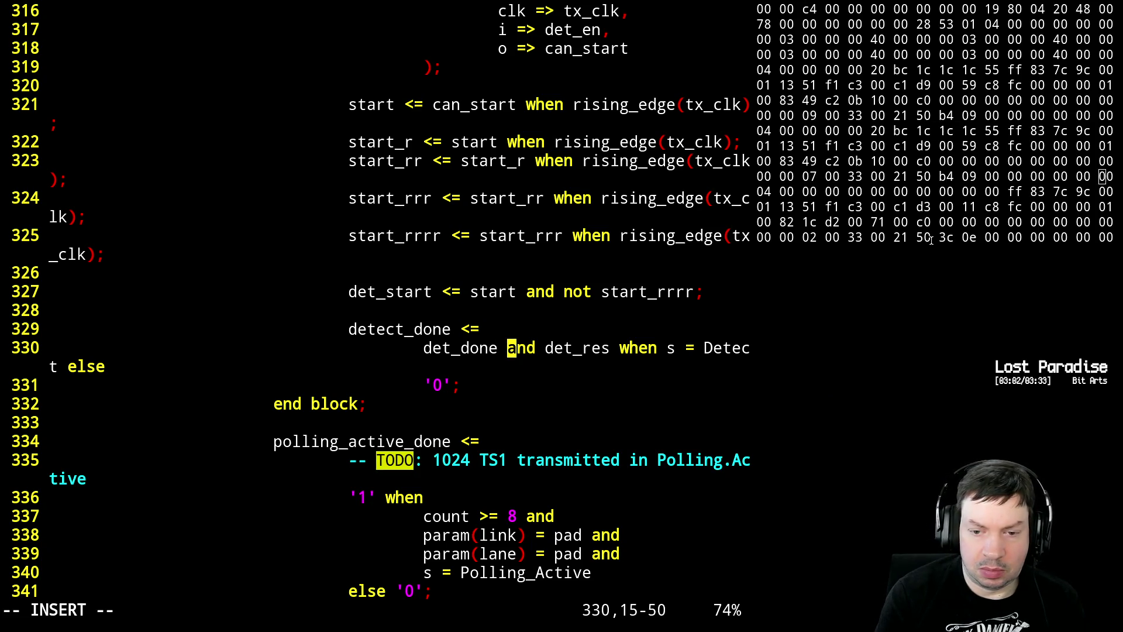
text(')
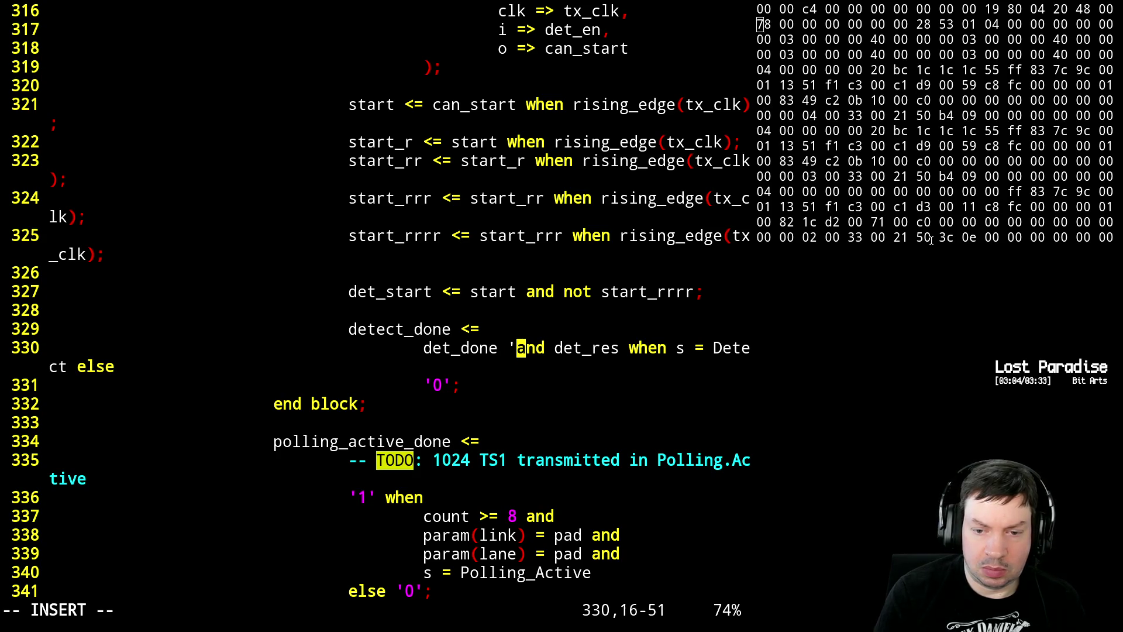
key(BackSpace)
text(()
key(BackSpace)
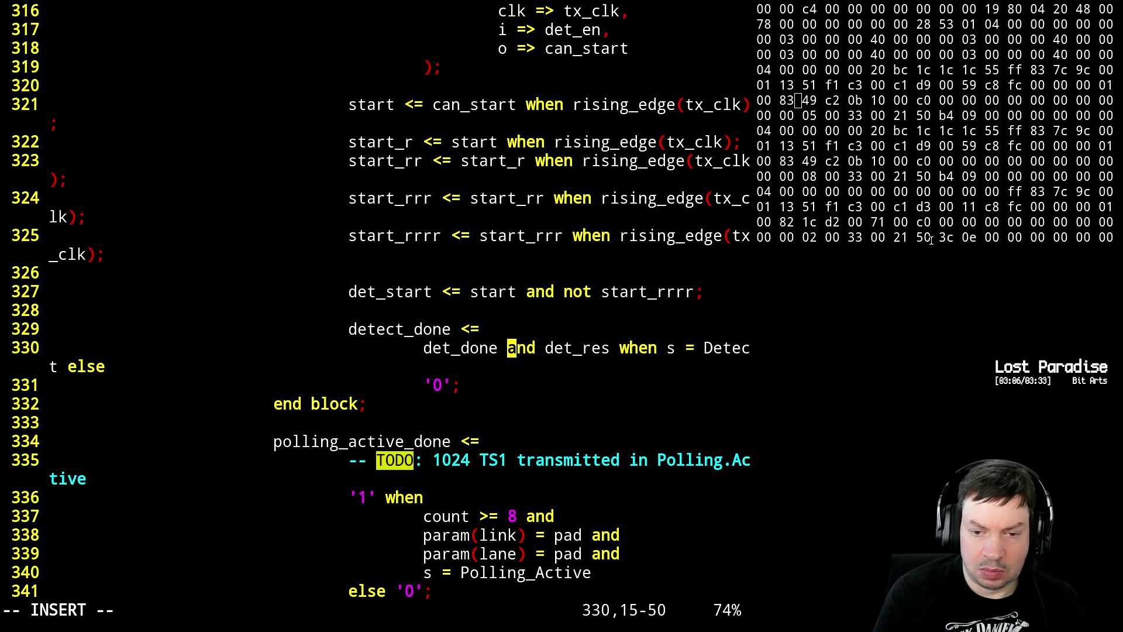
key(Escape)
- Duplicate line 330 below and comment out the copy with --
key(y)
key(y)
key(p)
text(k)
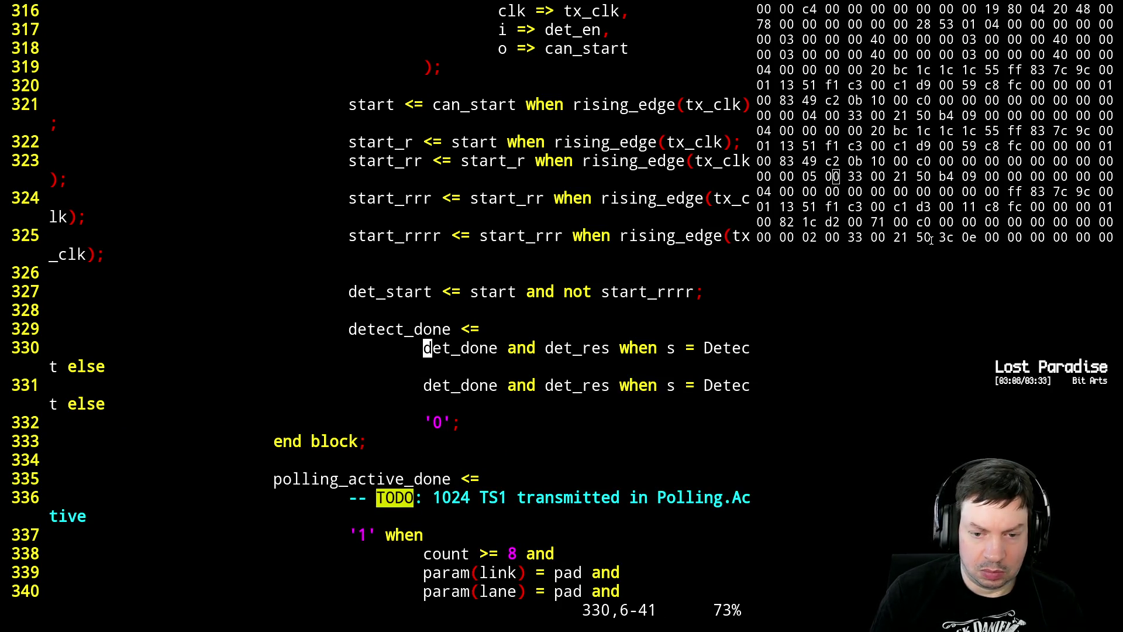
text(ji--)
key(Escape)
key(k)
key(k)
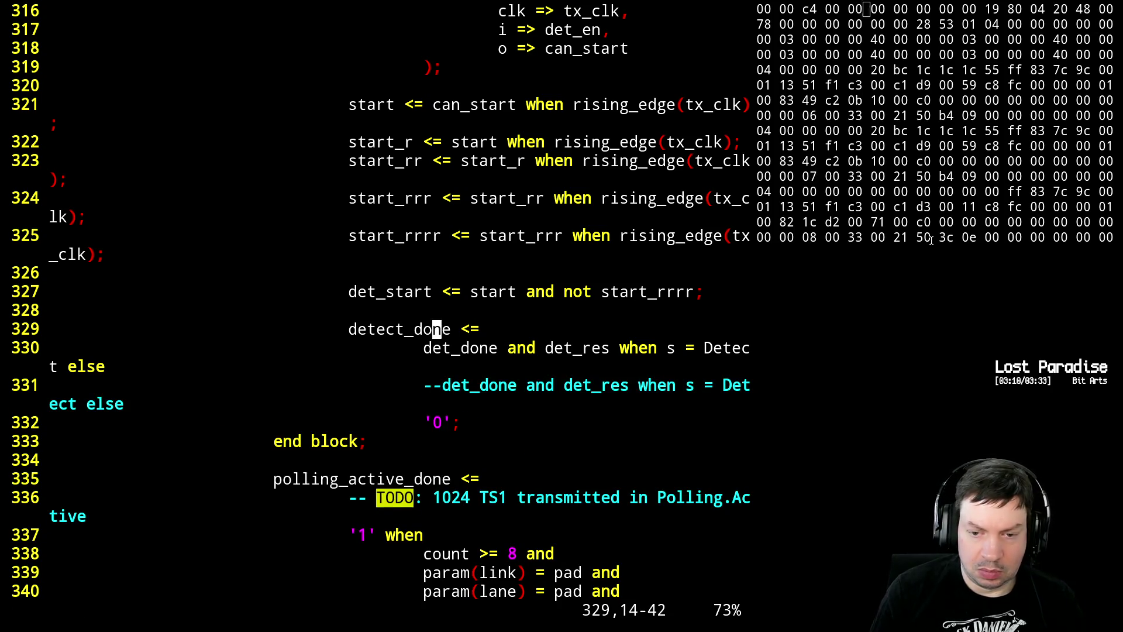
- Delete 'and det_res' from line 330 so detect_done uses det_done alone, and save
key(j)
key(l)
key(l)
key(l)
key(l)
key(h)
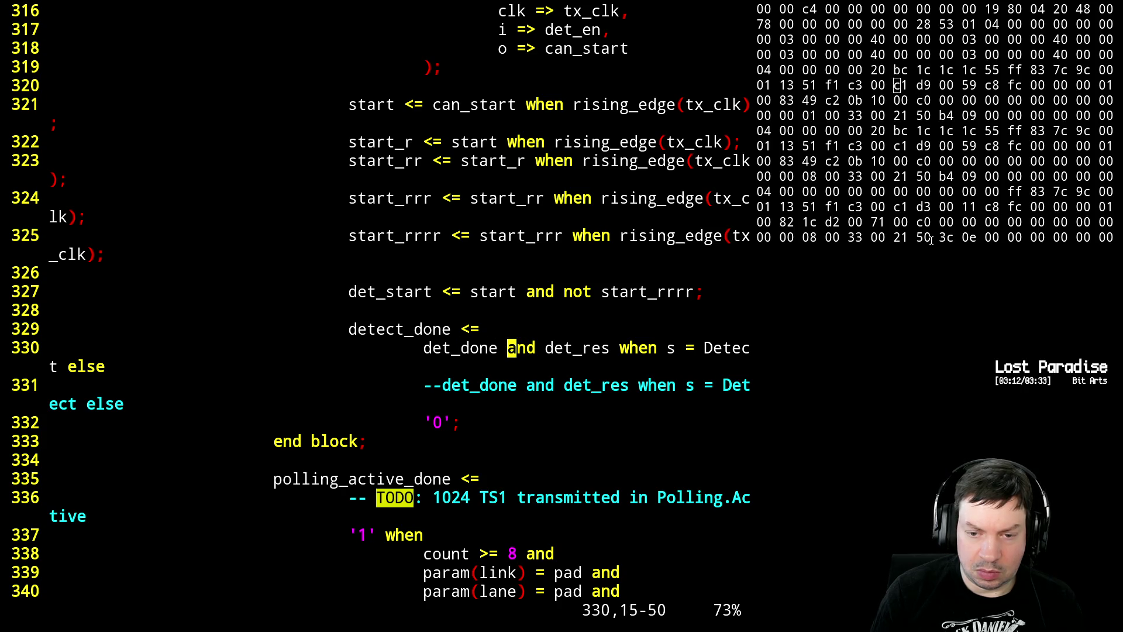
key(x)
key(x)
key(x)
key(x)
key(x)
key(x)
key(x)
text(:w)
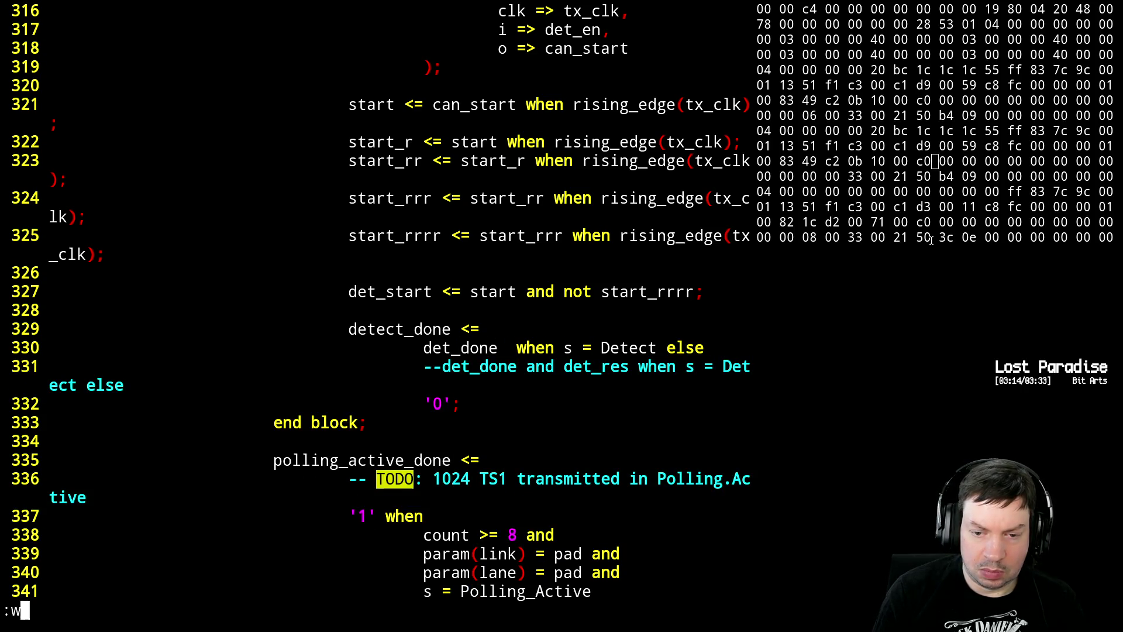
key(Return)
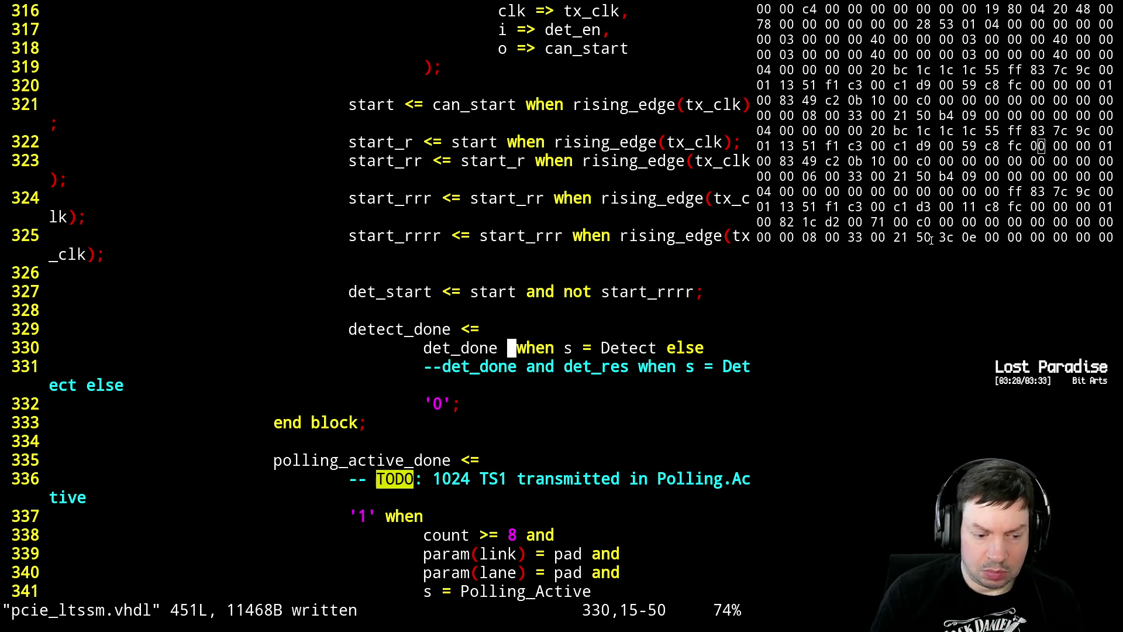
- Suspend vim and run make with the change
key(ctrl+z)
text(make)
key(Return)
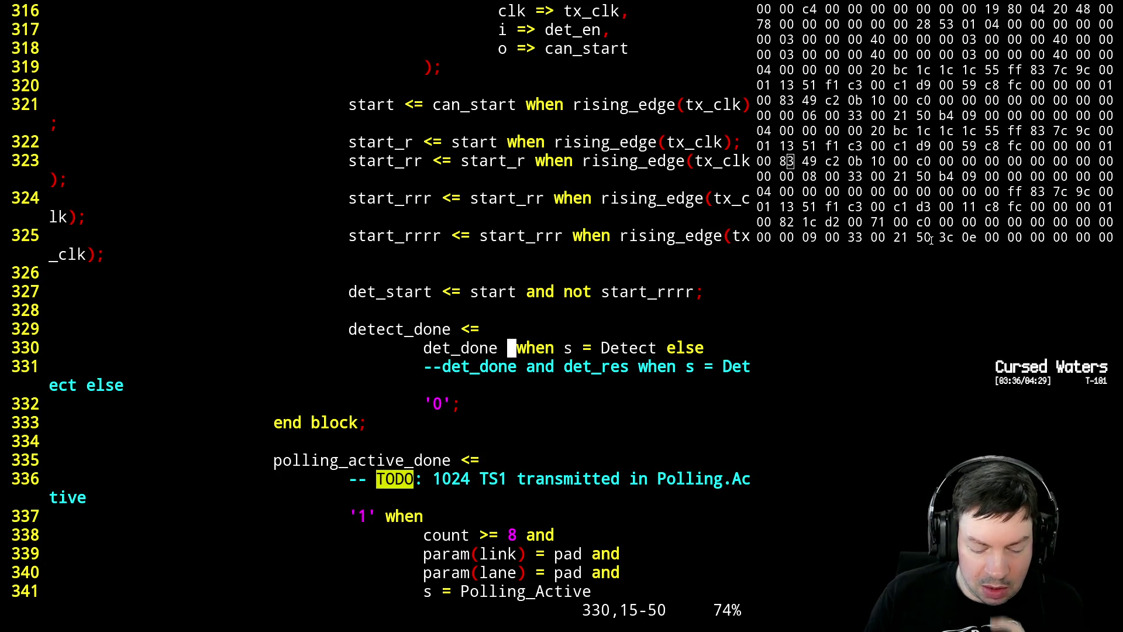
- Duplicate line 330 as a comment and replace det_done with '1' in the live condition
key(y)
key(y)
text(pi-)
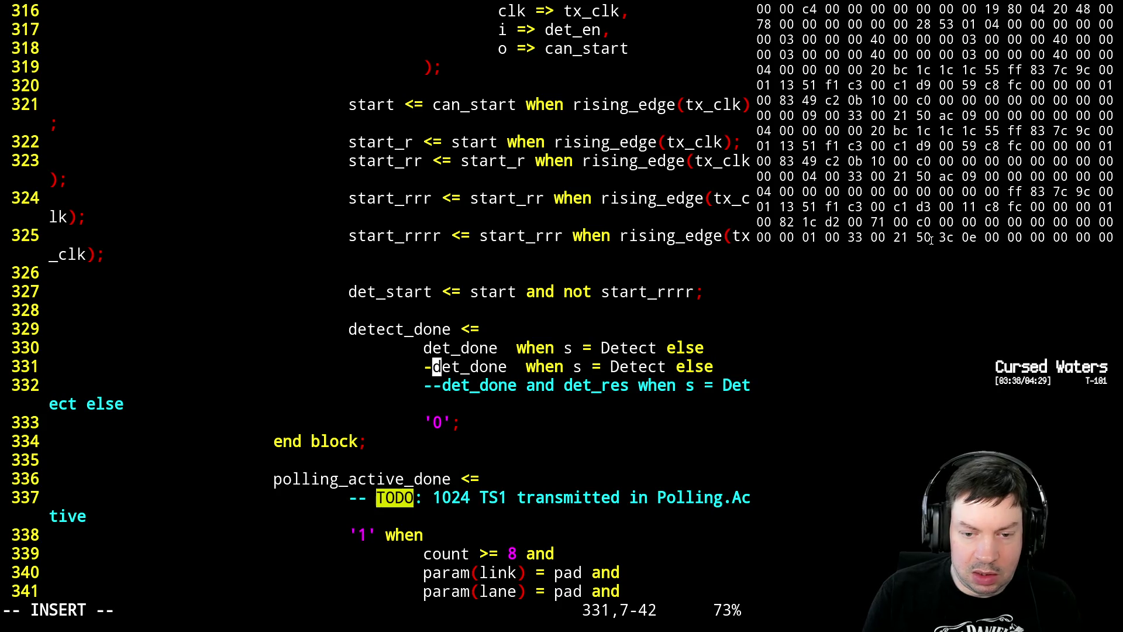
text(-)
key(Escape)
key(k)
key(h)
text(cw)
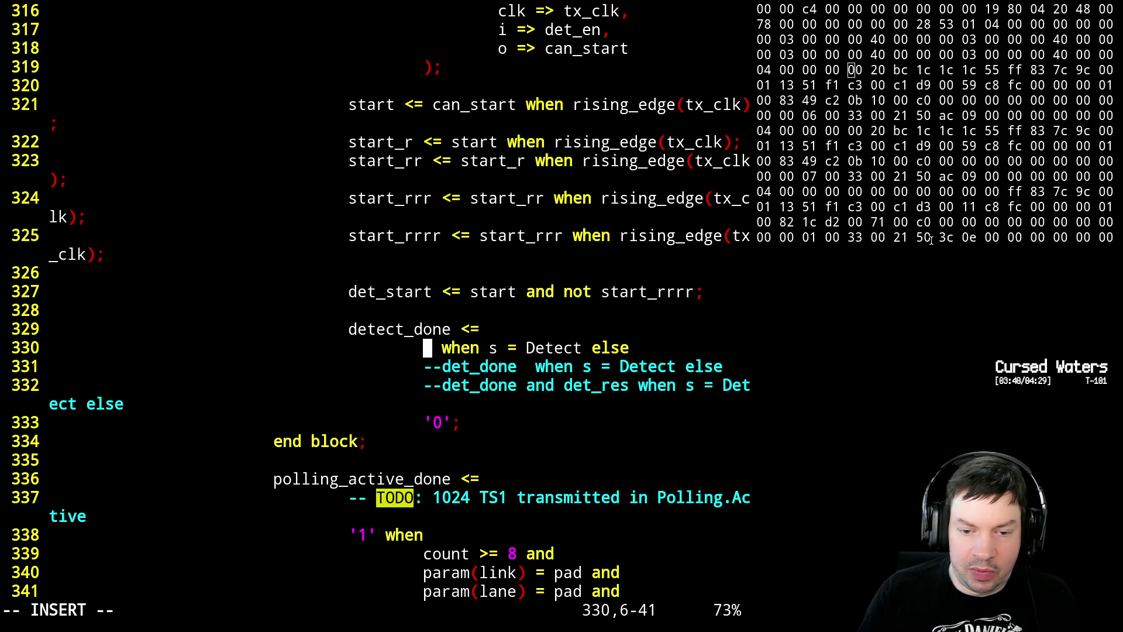
text('1')
key(Escape)
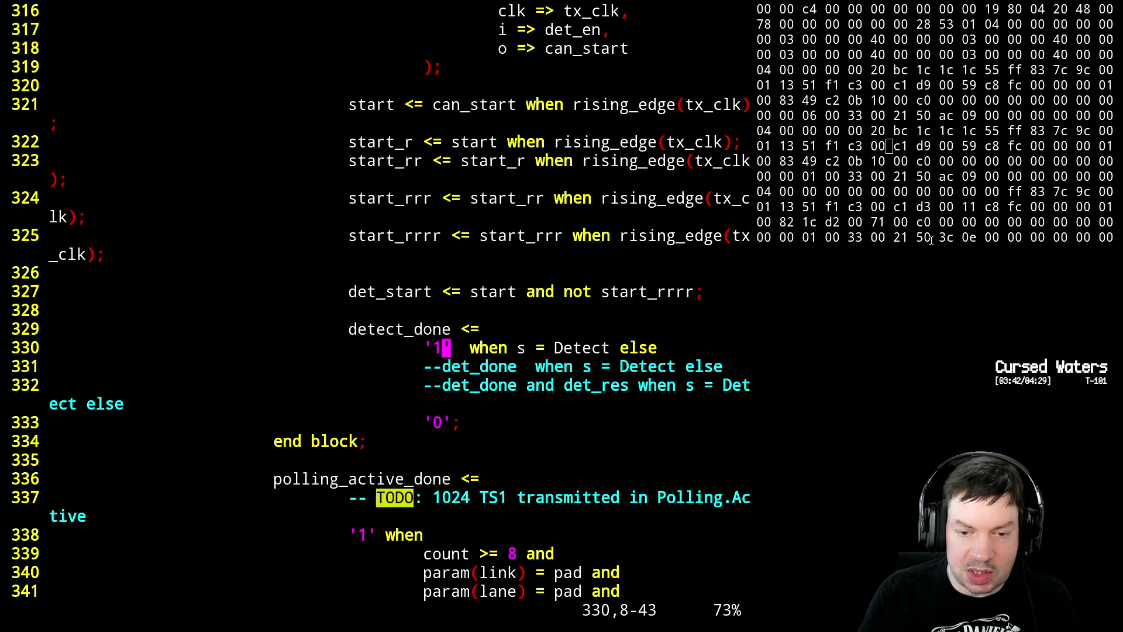
- Save pcie_ltssm.vhdl and suspend vim to the shell
key(shift+semicolon)
text(w)
key(Return)
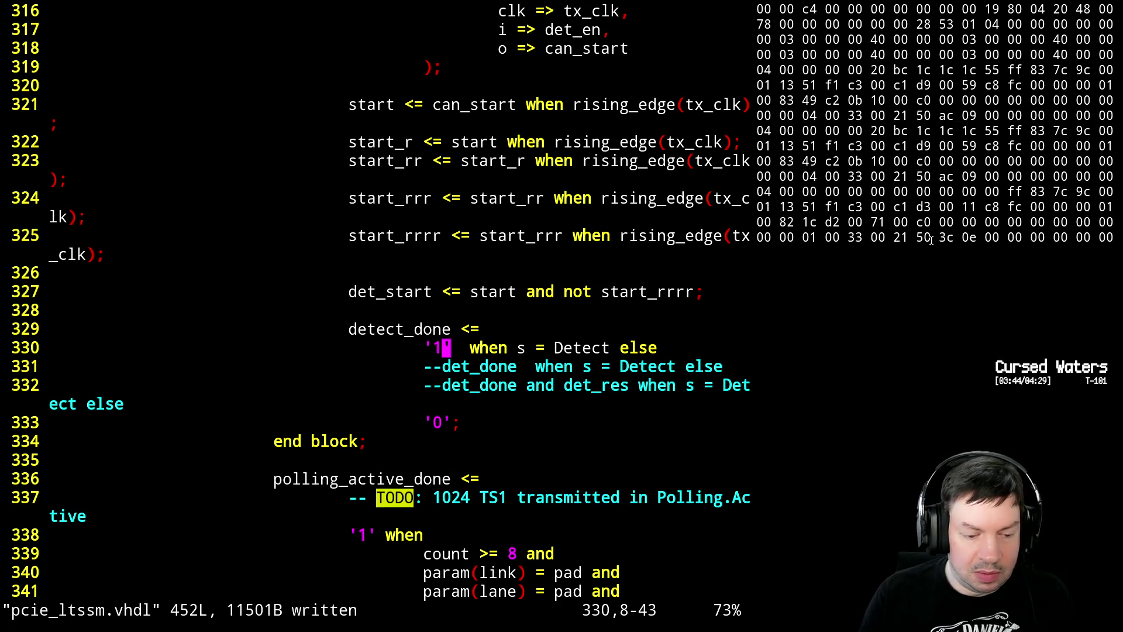
key(ctrl+z)
text(make)
- Run the build again and bring up the ECP5 SerDes/PCS user guide at page 95
key(Return)
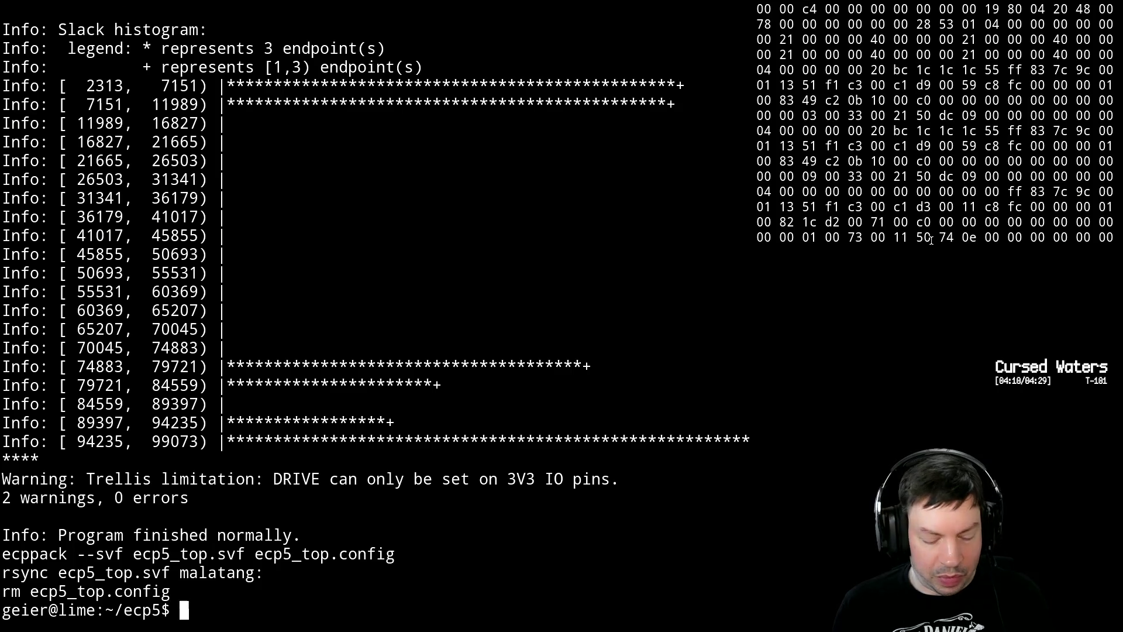
key(alt+Tab)
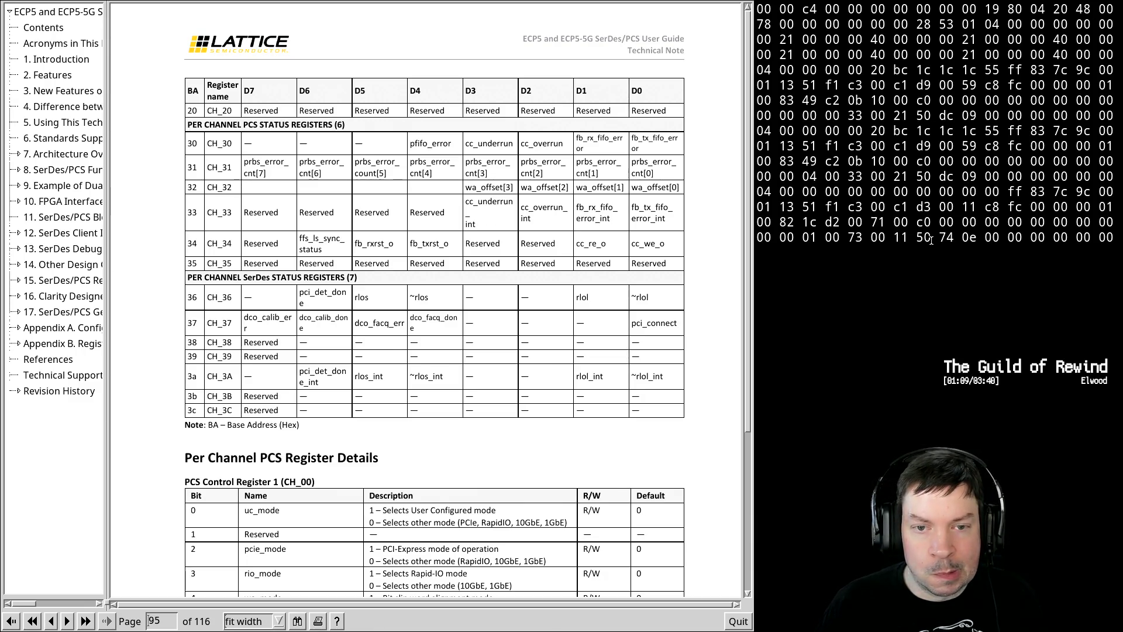
scroll(579, 255, up, 5)
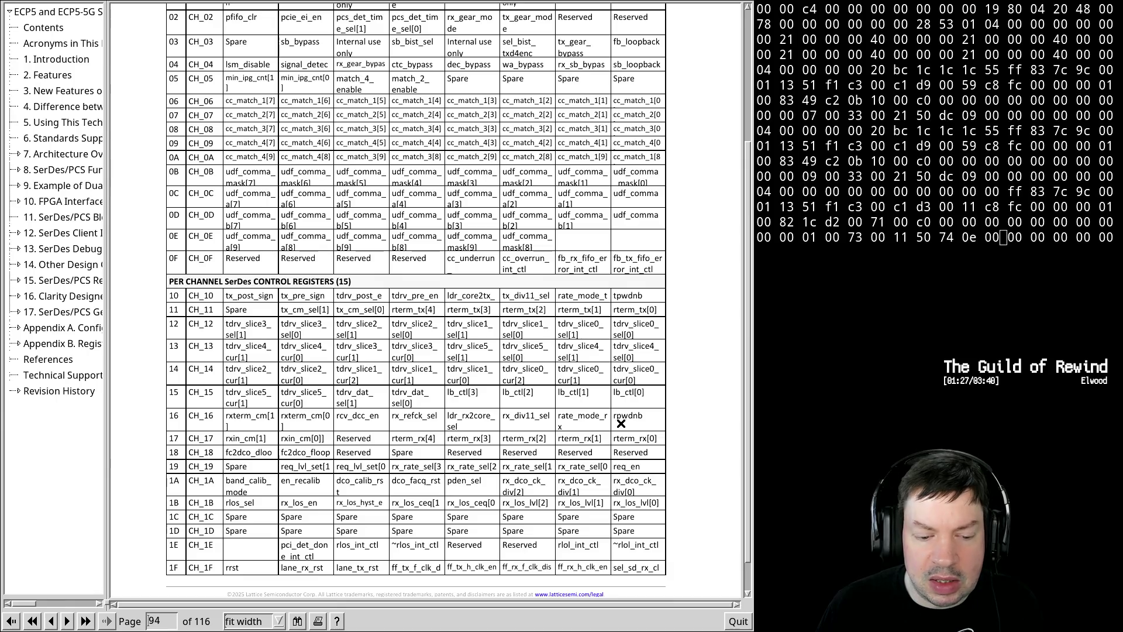
scroll(527, 220, up, 1)
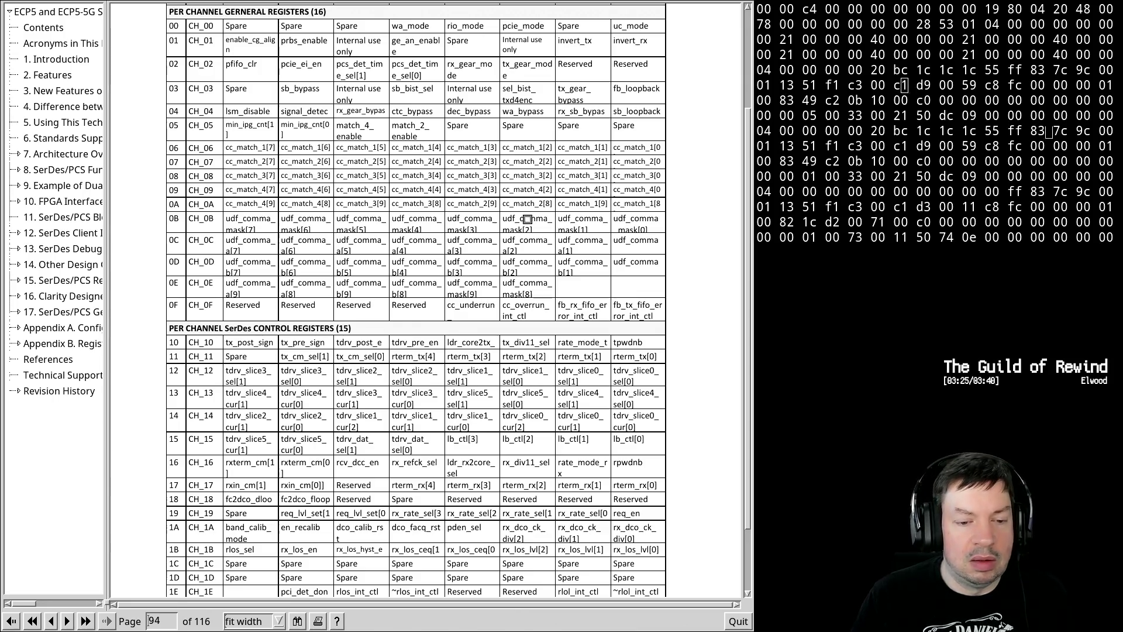
text(qfg)
- Resume vim, comment out line 330, uncomment the det_res branch on line 332, and save
key(Return)
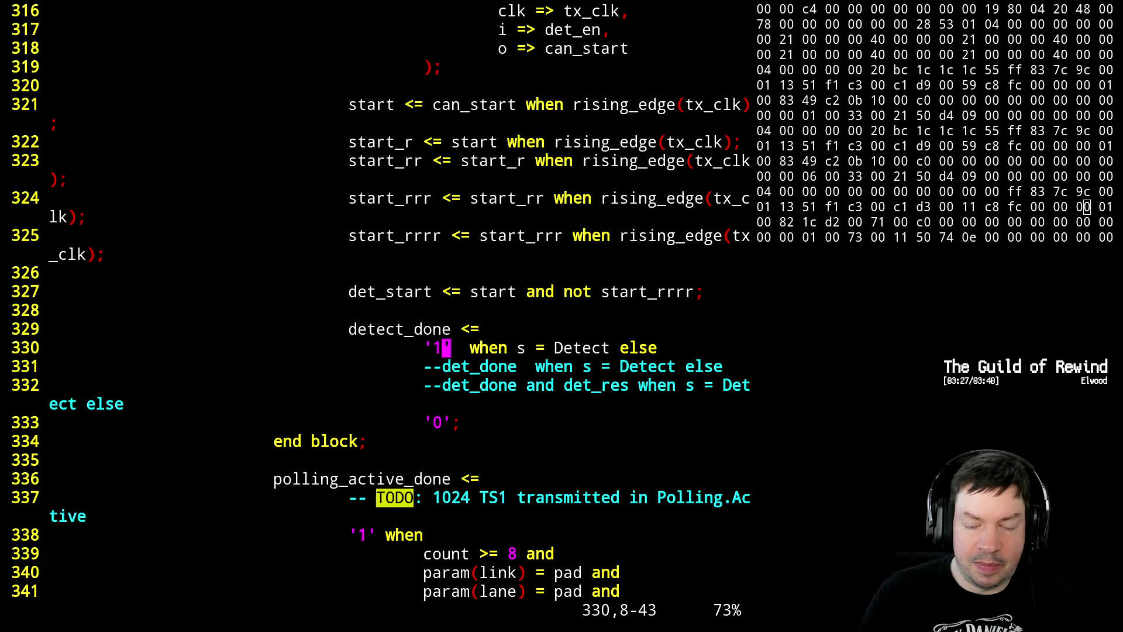
text(I--)
key(Escape)
key(j)
key(j)
text(xx:w)
key(Return)
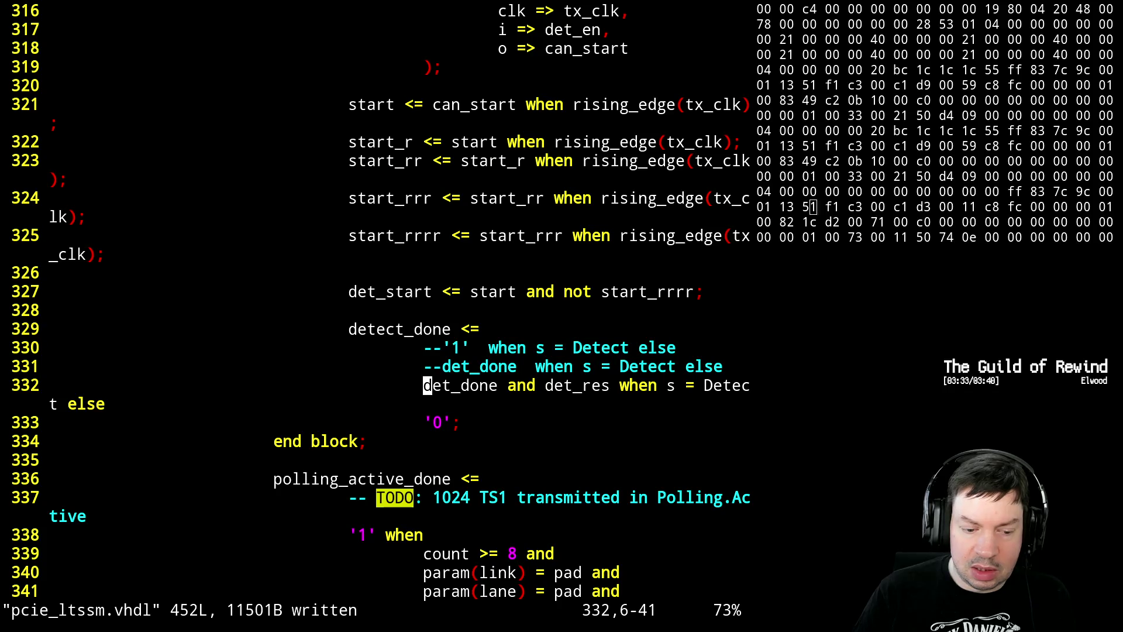
- Suspend vim and start the rebuild with make
key(ctrl+z)
text(make)
key(Return)
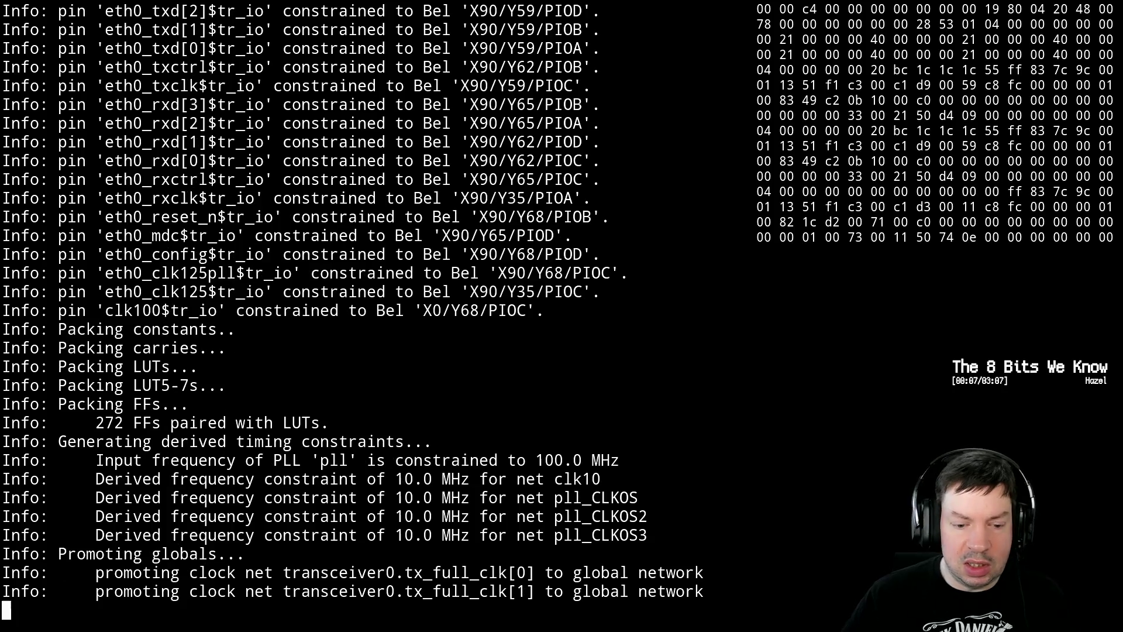
- Raise the SerDes user guide window over the running make output
key(alt+Tab)
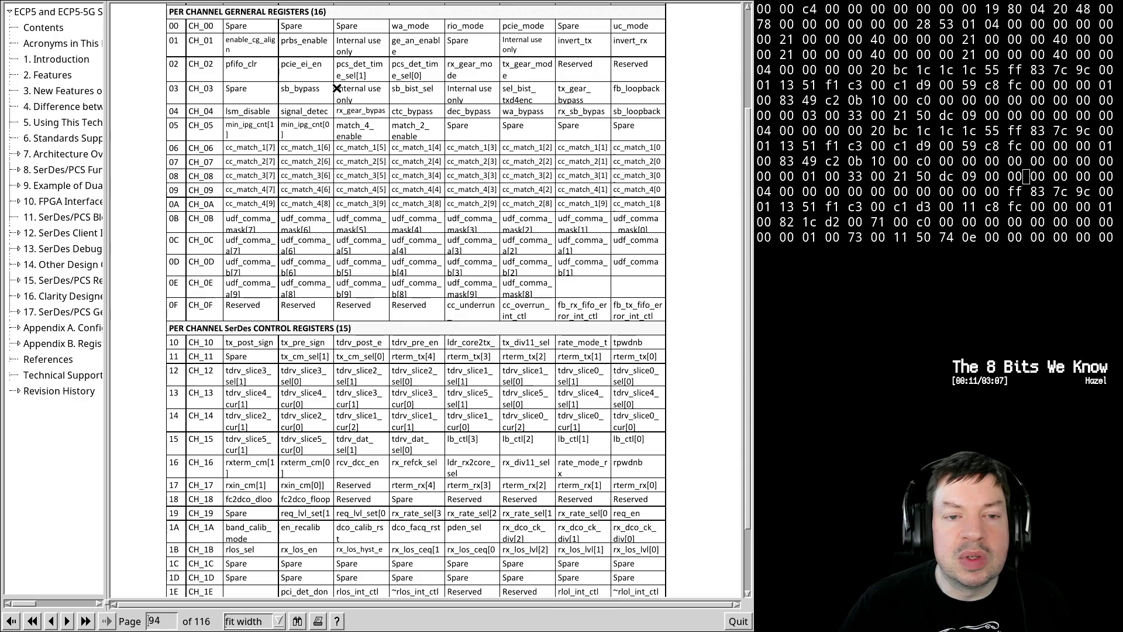
scroll(320, 77, up, 1)
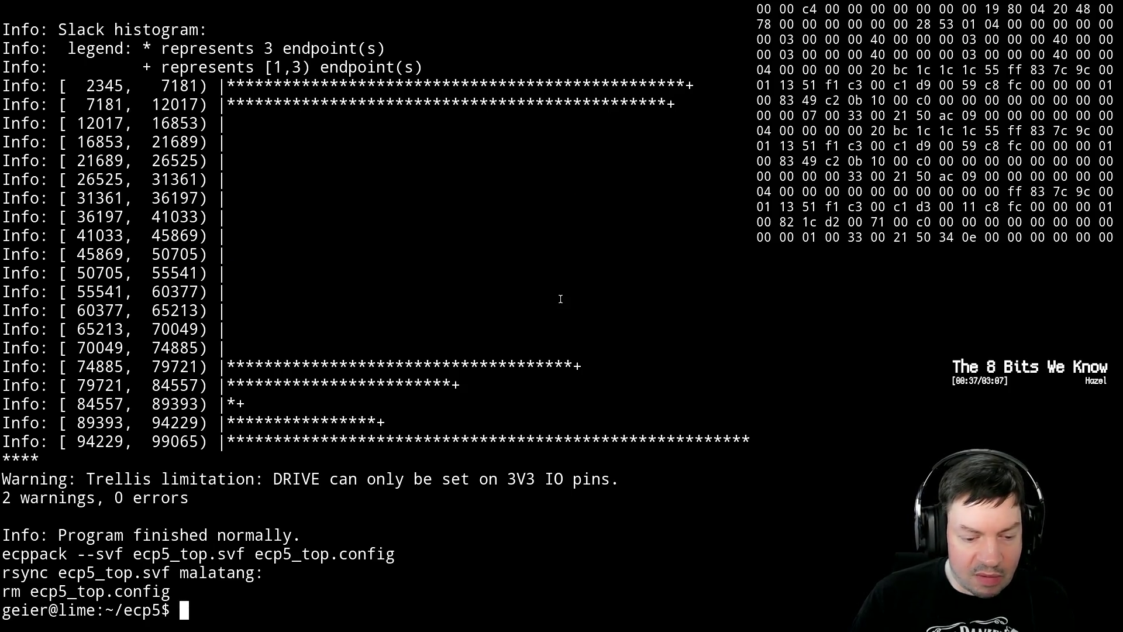
text(gf)
- Resume the pcie_ltssm.vhdl session, search for EI there, then suspend it again
key(BackSpace)
key(BackSpace)
key(ctrl+c)
text(fg)
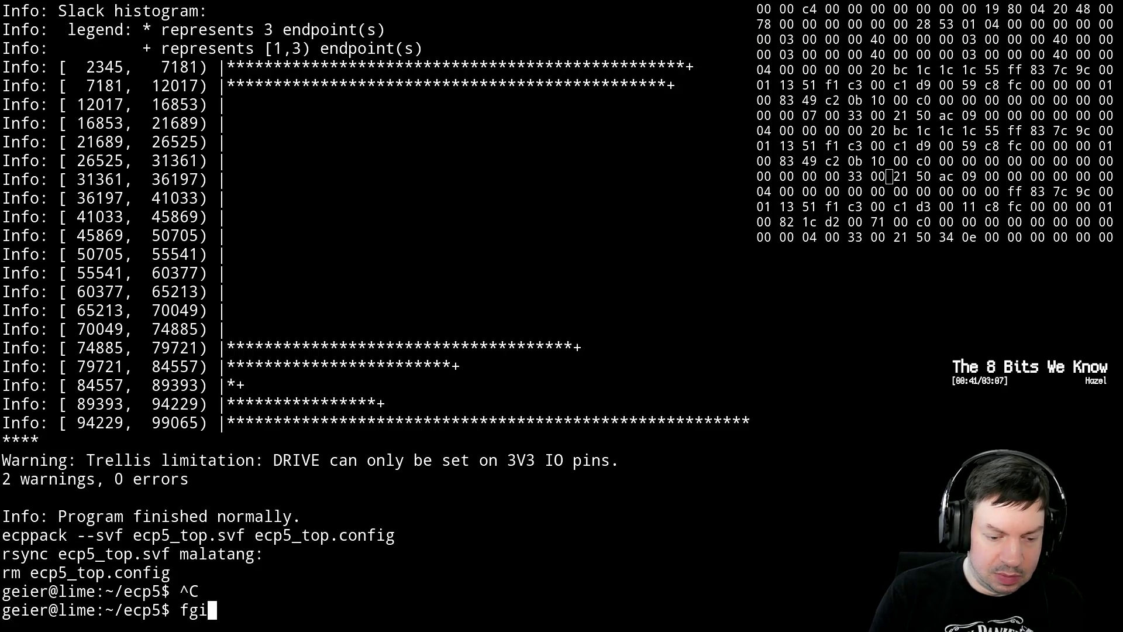
key(Return)
text(/EI)
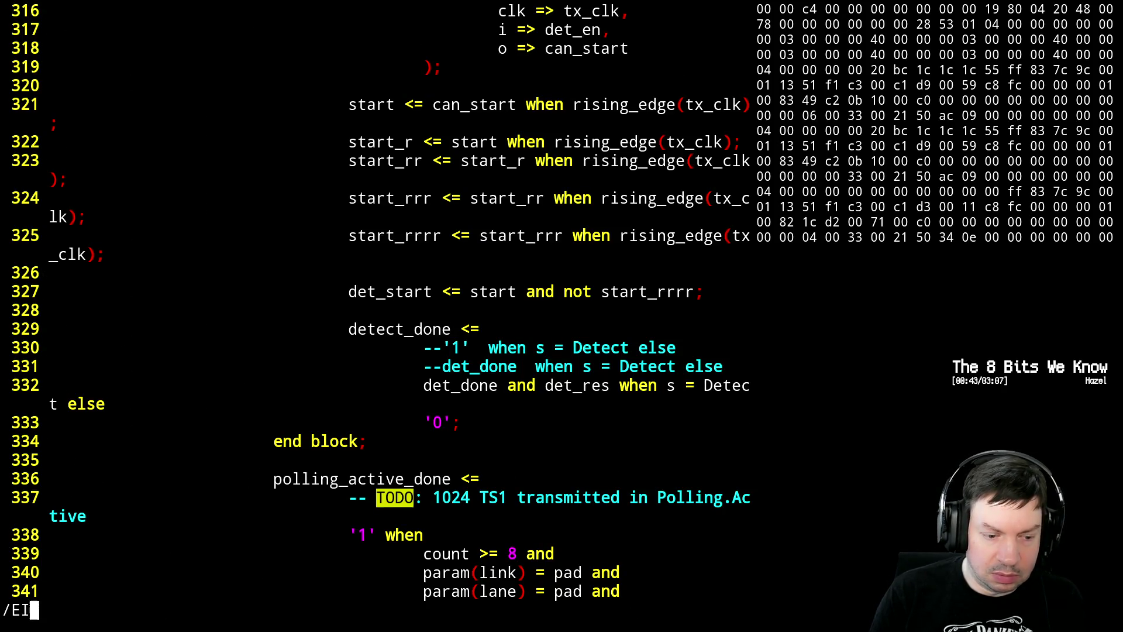
key(Return)
key(ctrl+z)
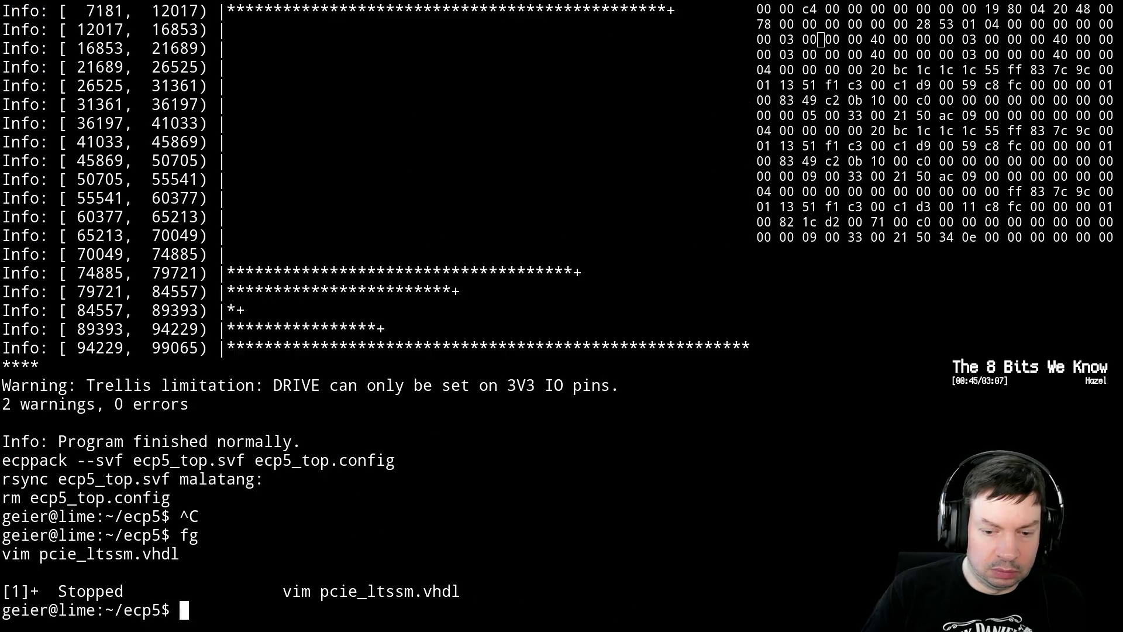
- Find vim pcie_intf.vhdl in shell history with Ctrl-R and open it
key(ctrl+r)
text(p)
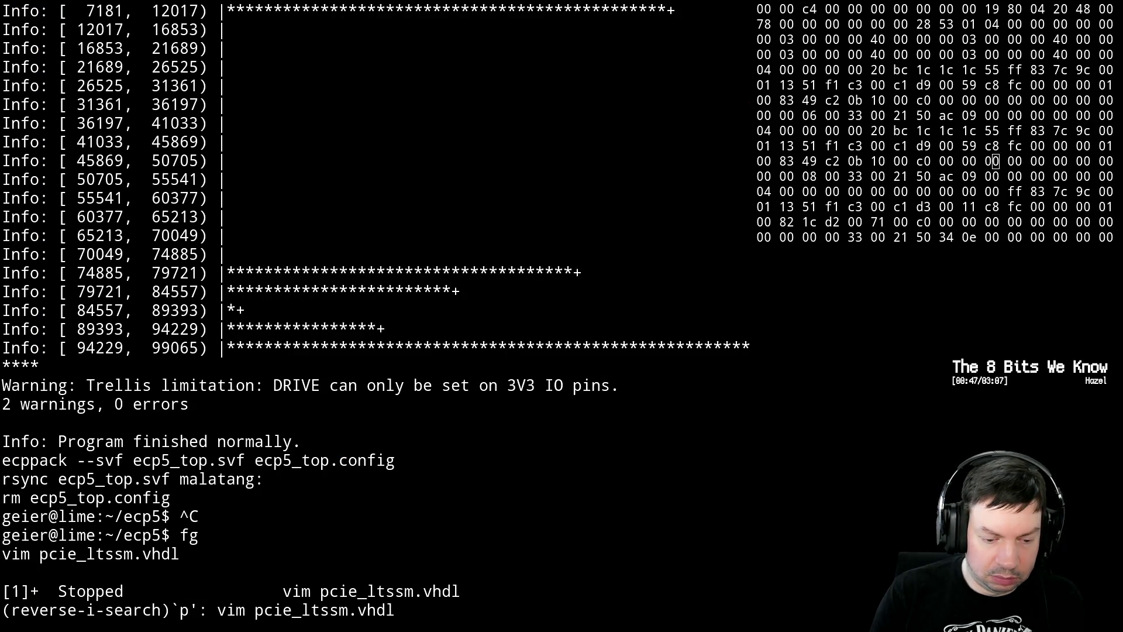
key(ctrl+c)
key(ctrl+r)
text(int)
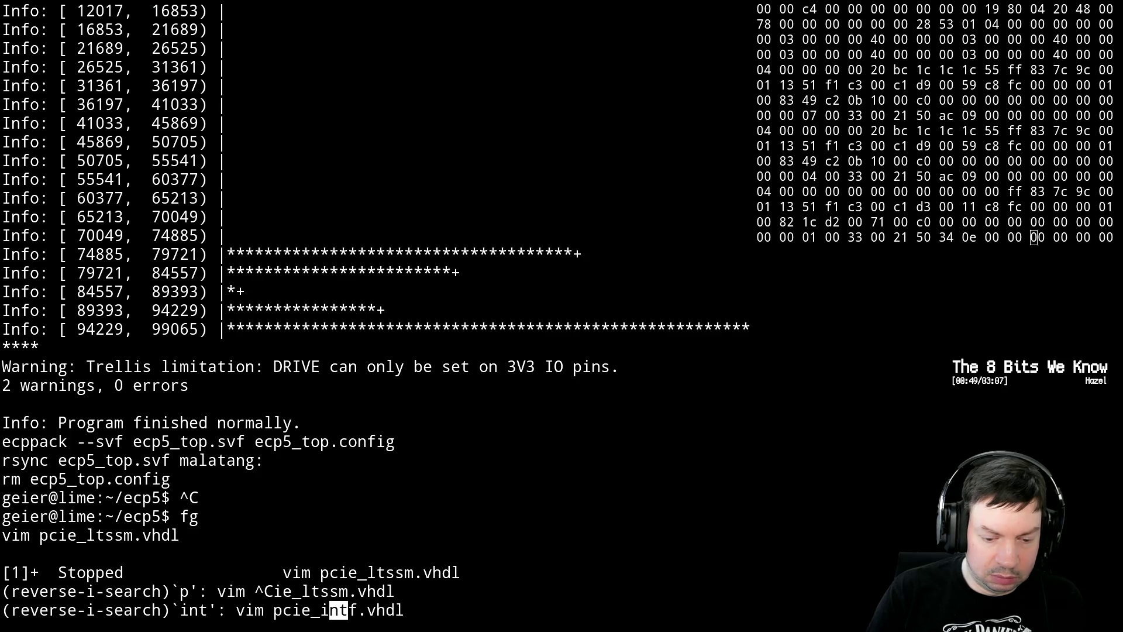
key(Return)
text(/EI)
- Search /EI and step through the matches on lines 371, 496, 519, 675 and 676
key(Return)
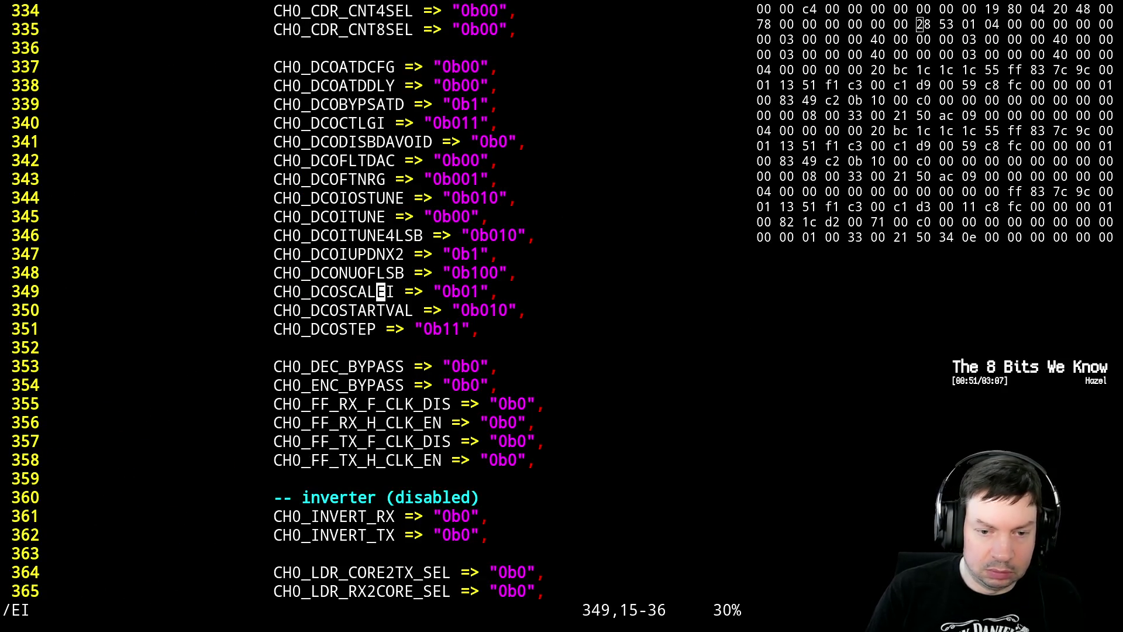
key(n)
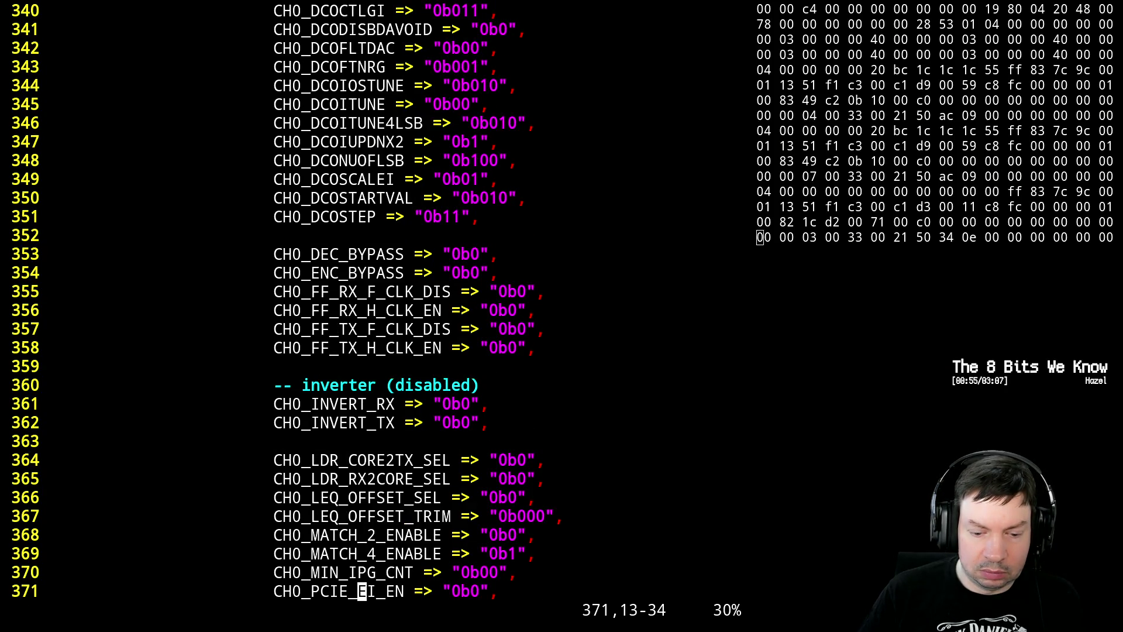
key(n)
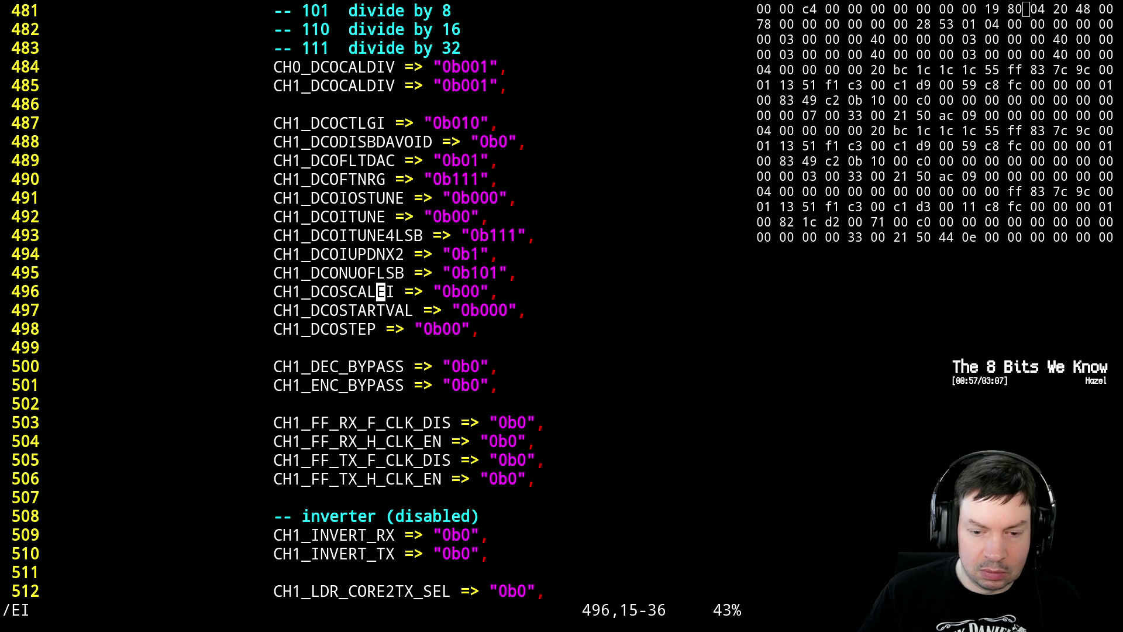
key(n)
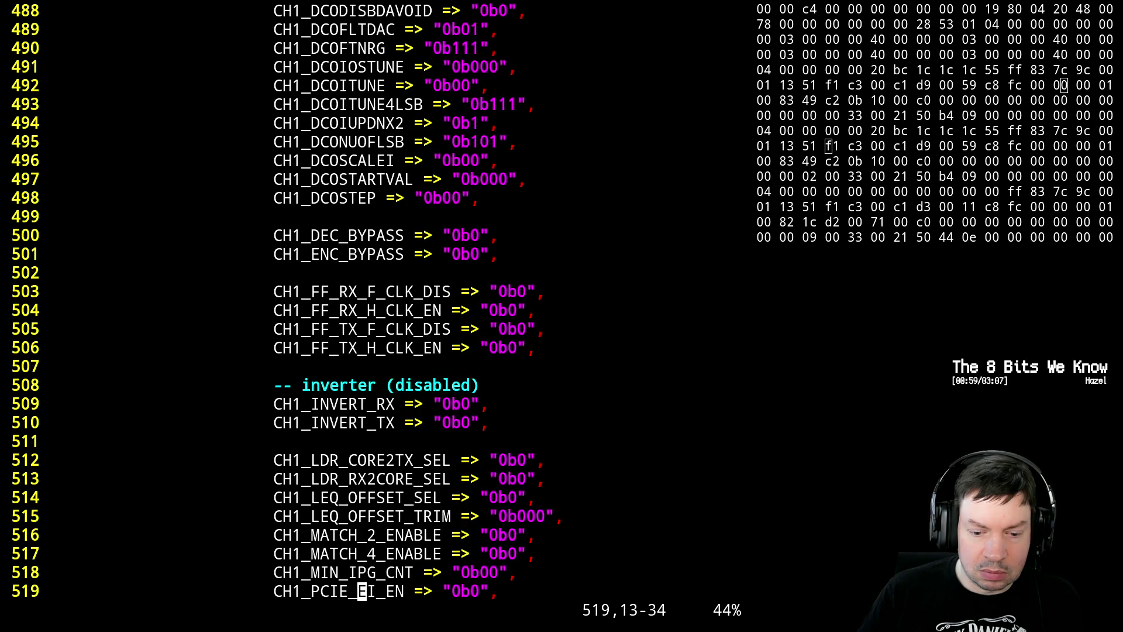
key(n)
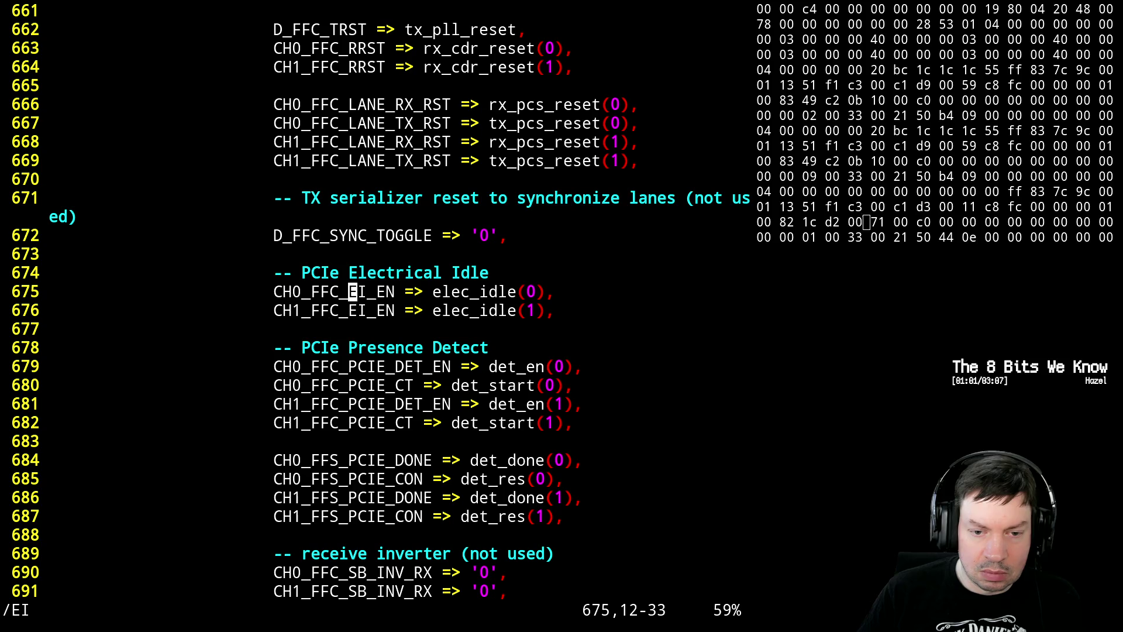
key(n)
key(n)
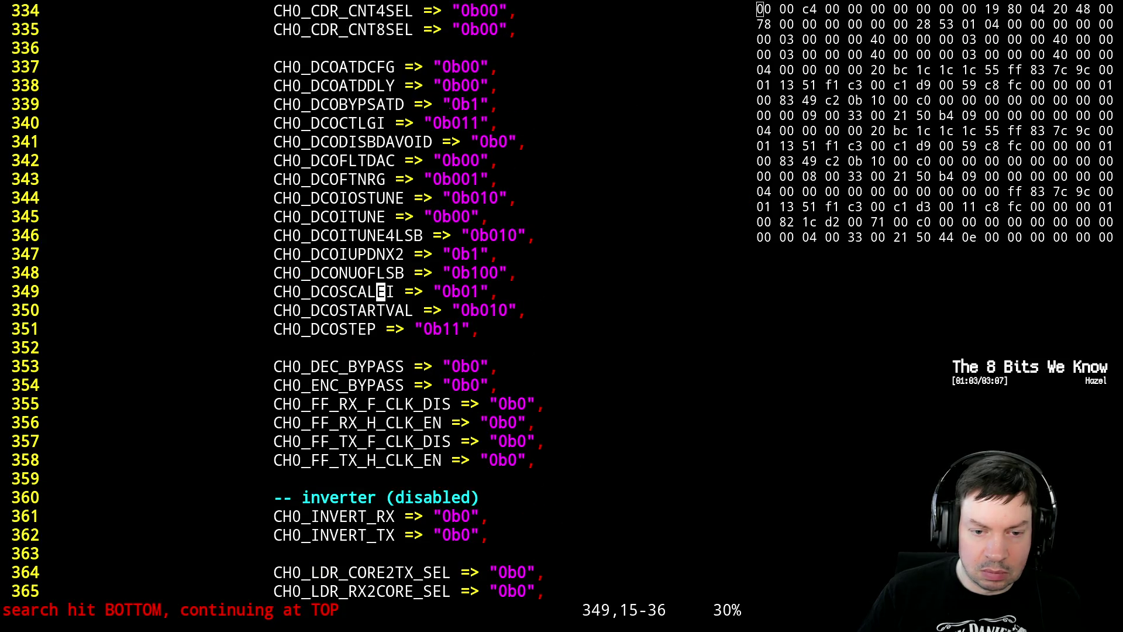
key(n)
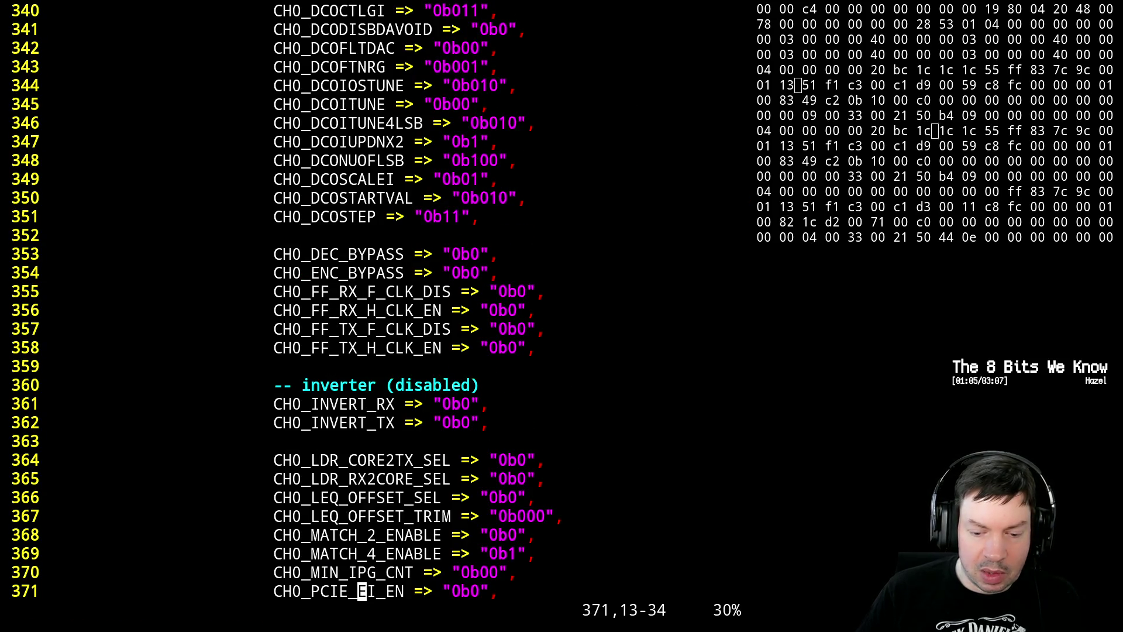
- Set CH0_PCIE_EI_EN and CH1_PCIE_EI_EN to 0b1, save pcie_intf.vhdl and suspend vim
key(e)
key(e)
key(e)
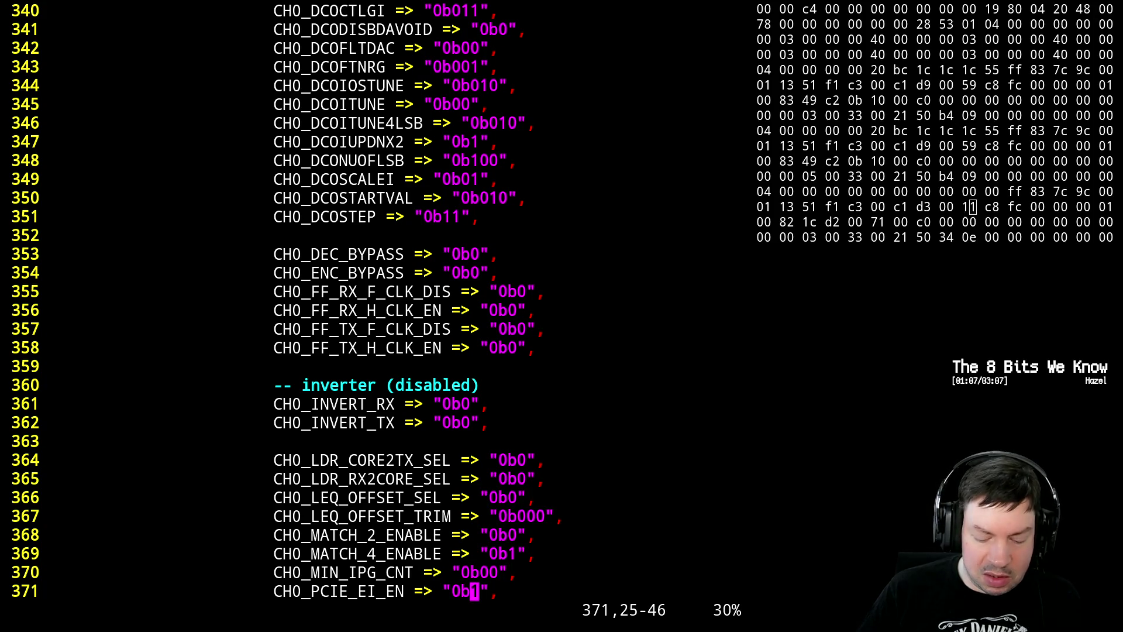
text(/EI)
key(Return)
key(n)
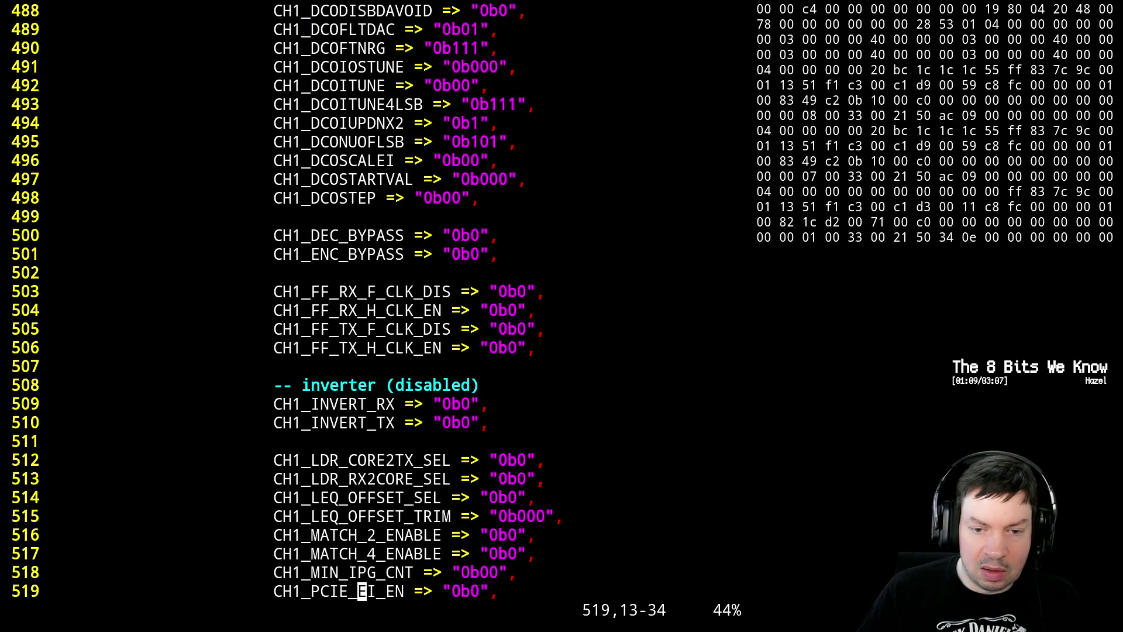
key(e)
key(e)
key(e)
text(:w)
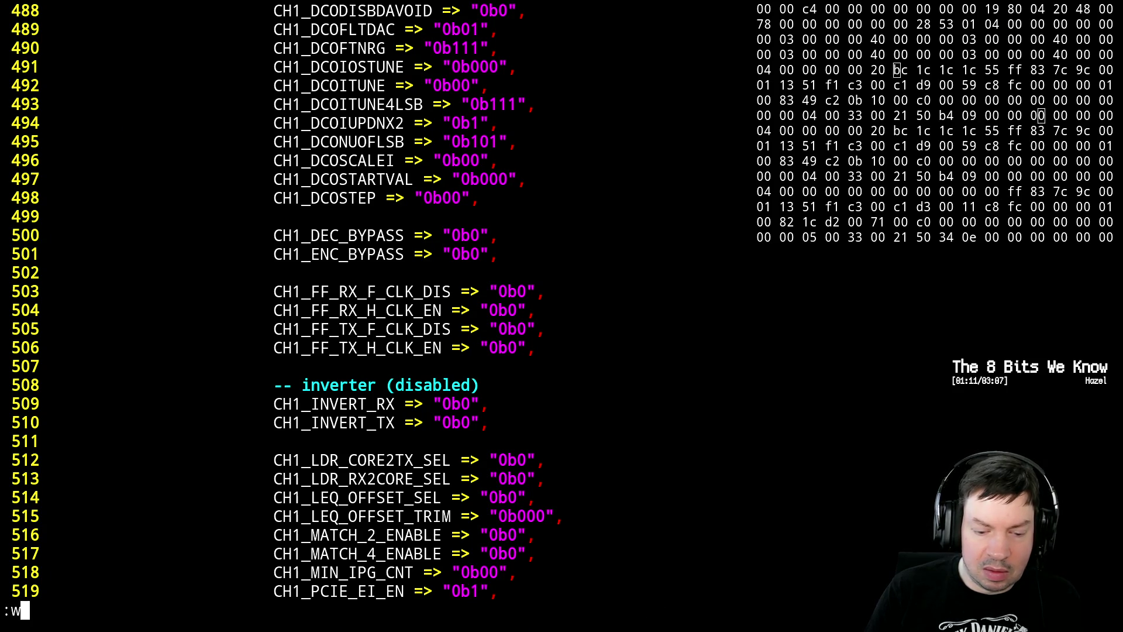
key(Return)
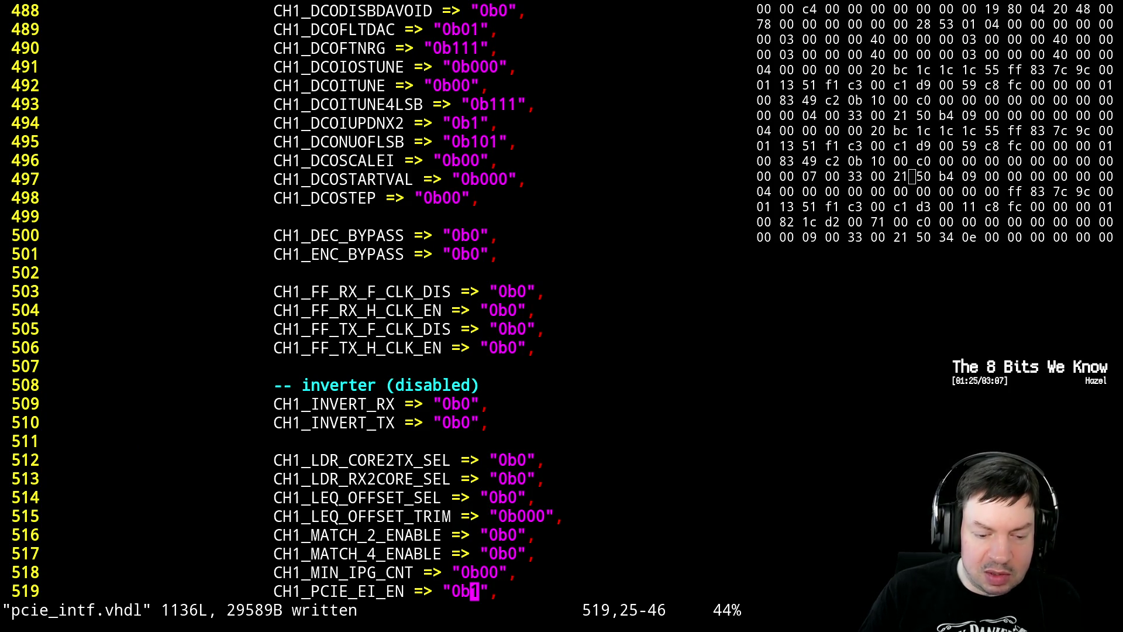
key(ctrl+z)
text(make)
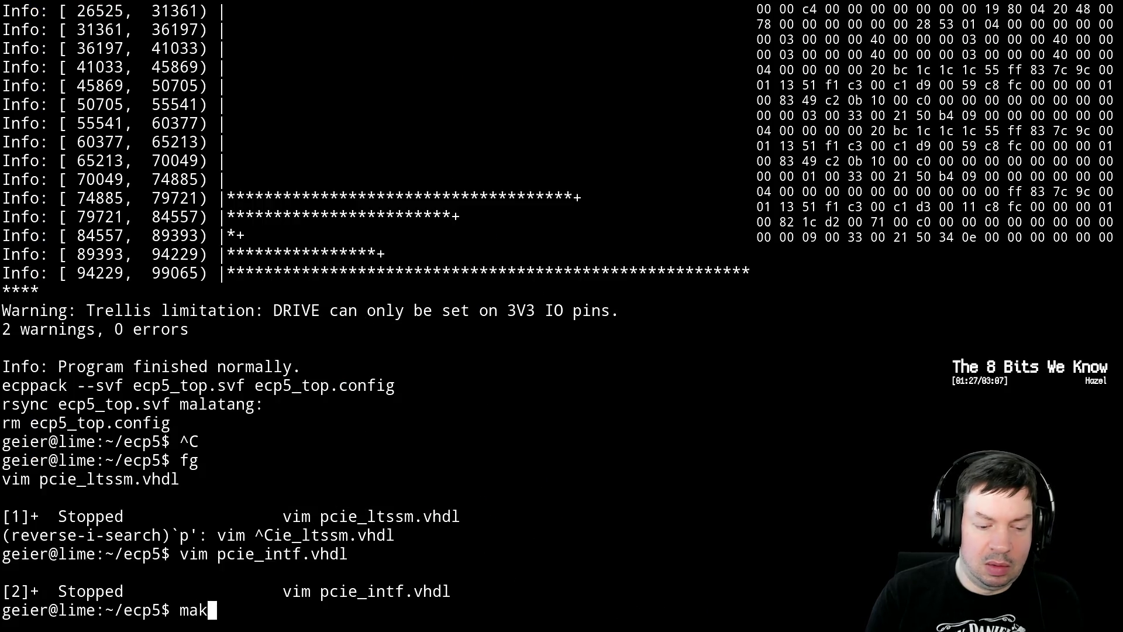
- Run make to completion, then resume the pcie_intf.vhdl editor session
key(Return)
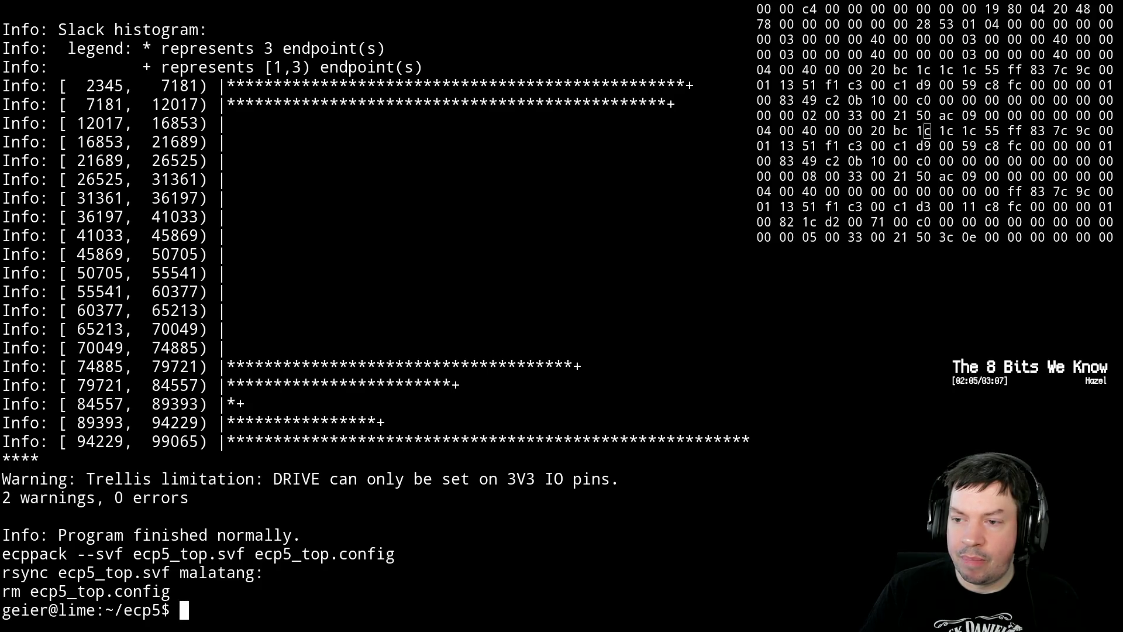
text(fg)
key(Return)
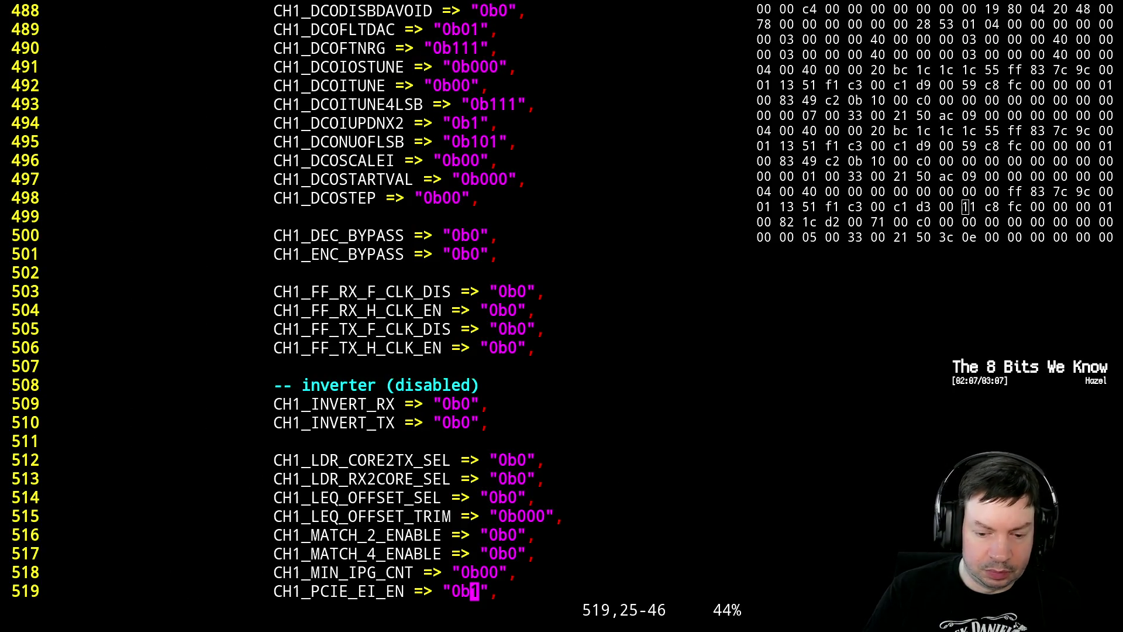
- Switch to the pcie_ltssm.vhdl session, comment out line 332, and save
key(ctrl+z)
text(fg 12)
key(Return)
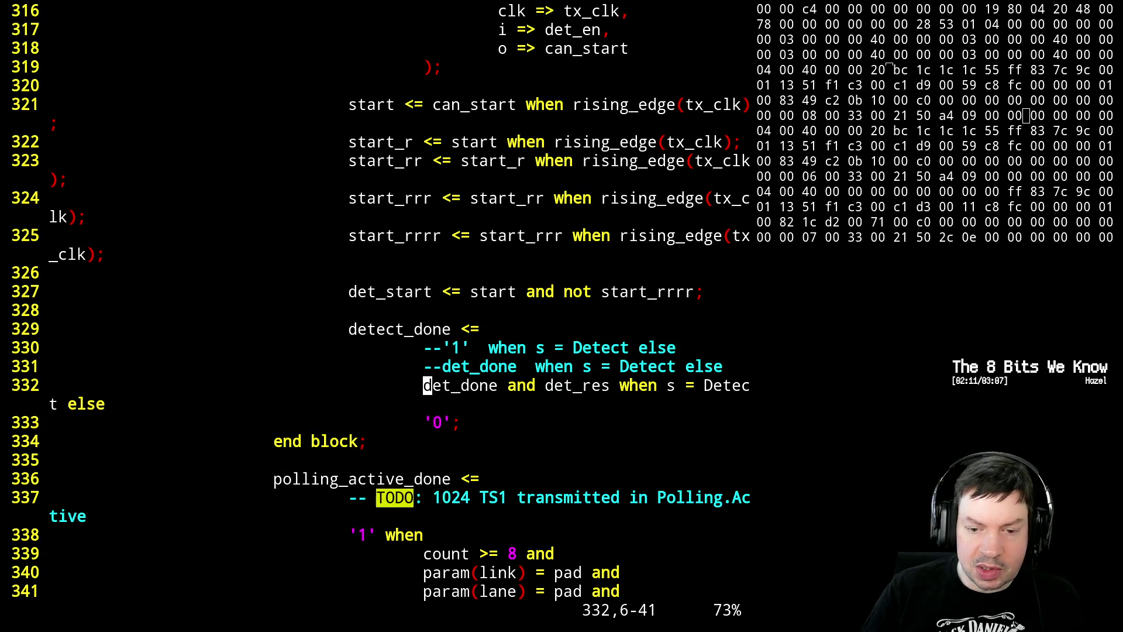
text(i)
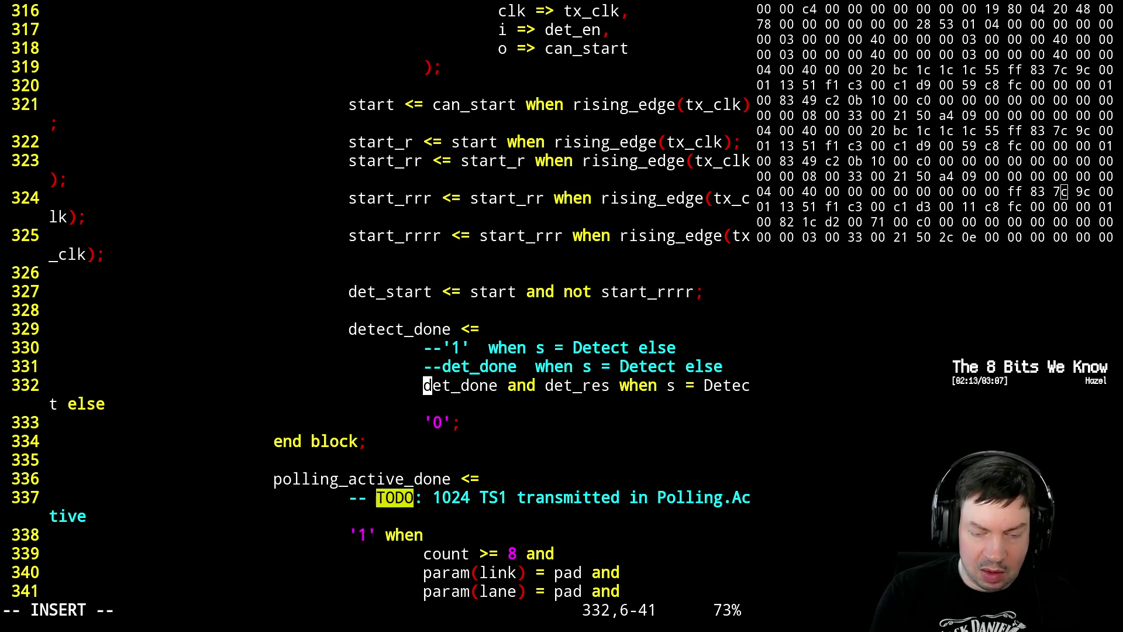
text(--)
key(Escape)
key(k)
key(k)
text(xX:)
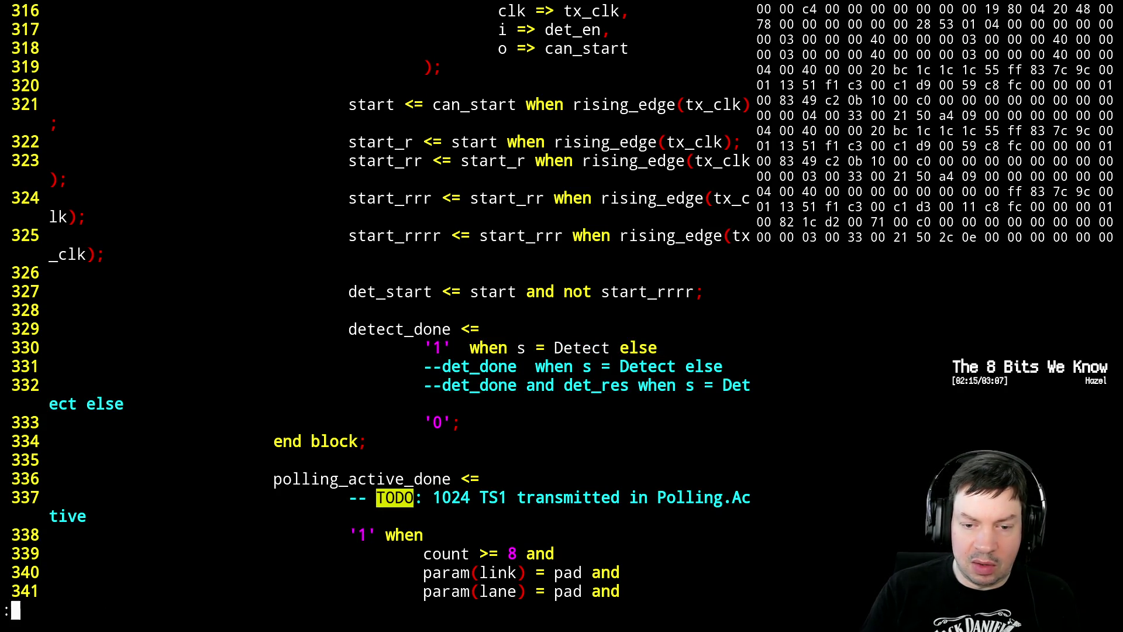
text(w)
key(Return)
- Suspend vim and run make in ~/ecp5
key(ctrl+z)
text(make)
key(Return)
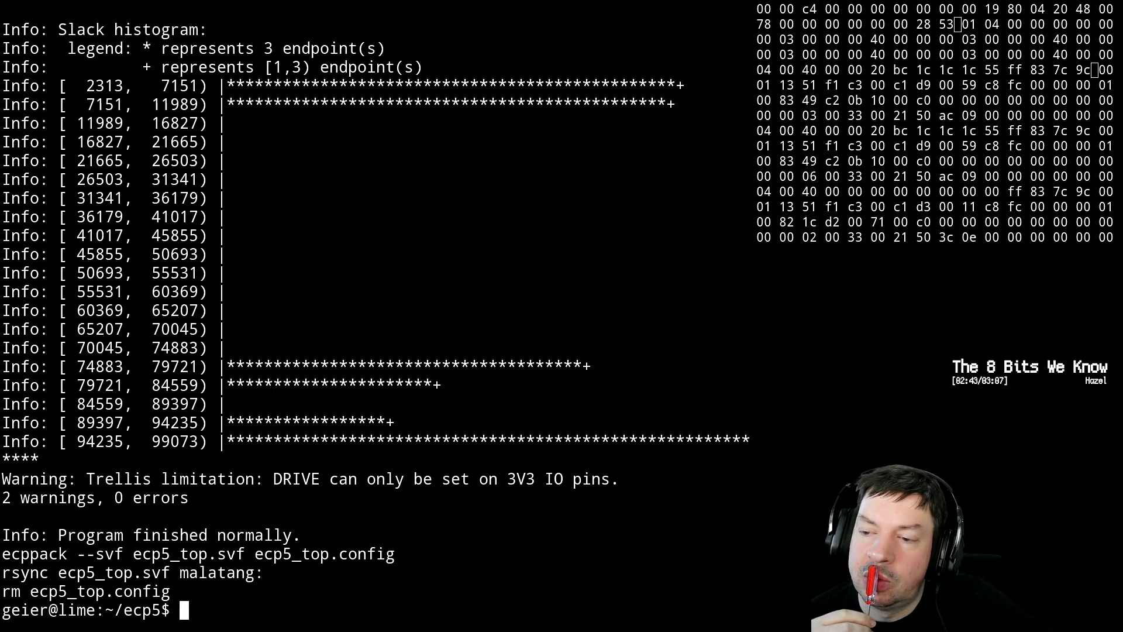
text(fg)
- Switch to the pcie_intf.vhdl session with fg 2 and undo the EI_EN edits back to 0b0
key(Return)
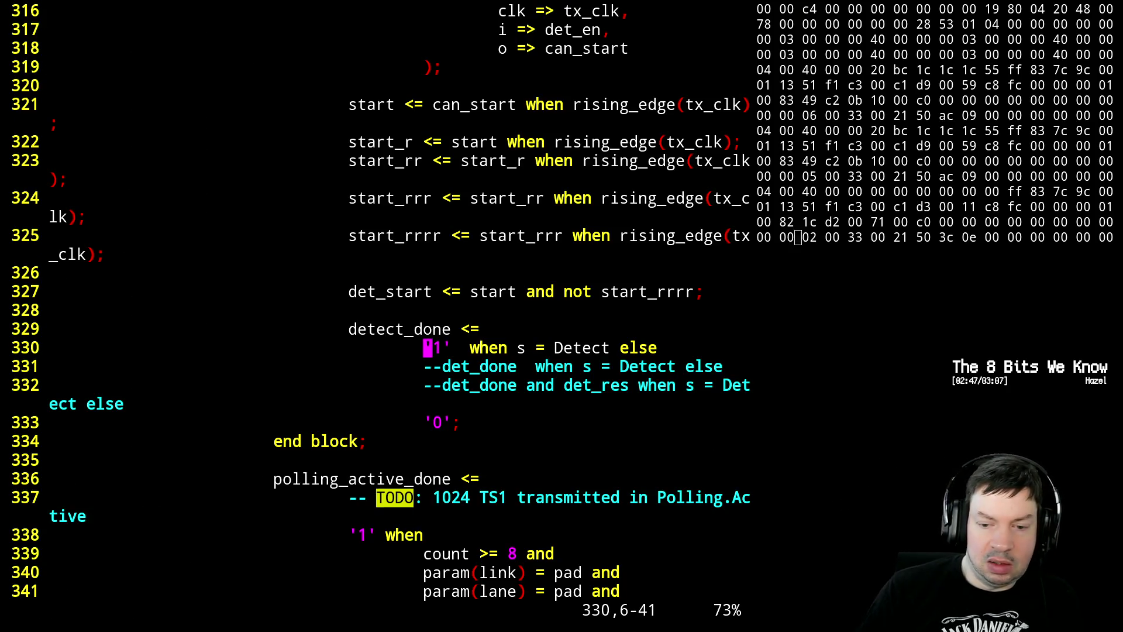
key(ctrl+z)
text(fg 2)
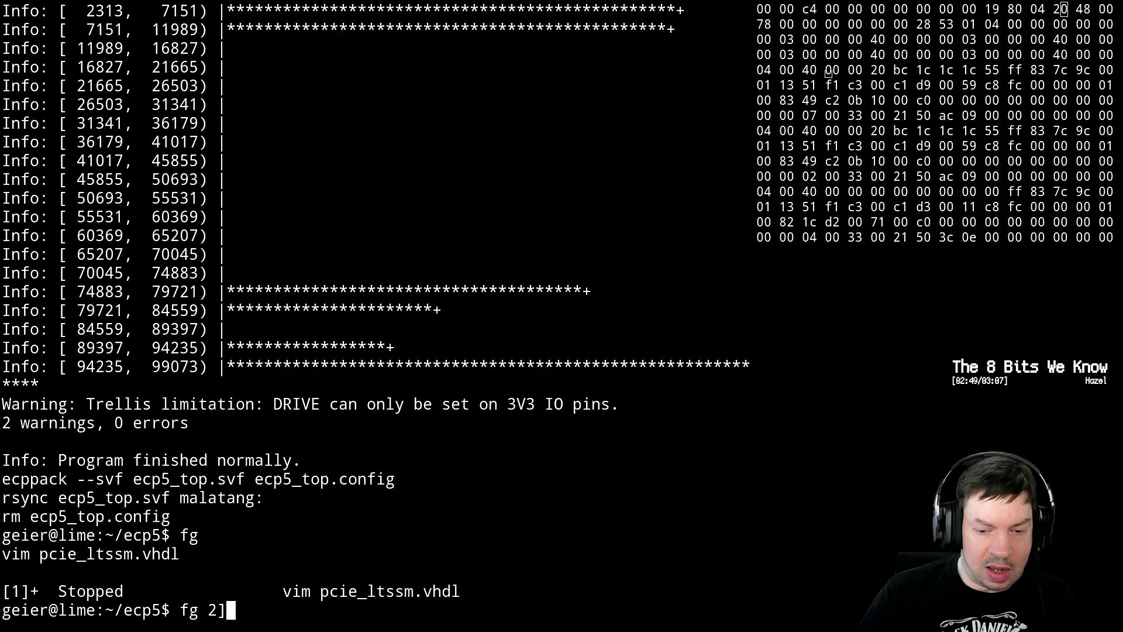
key(Return)
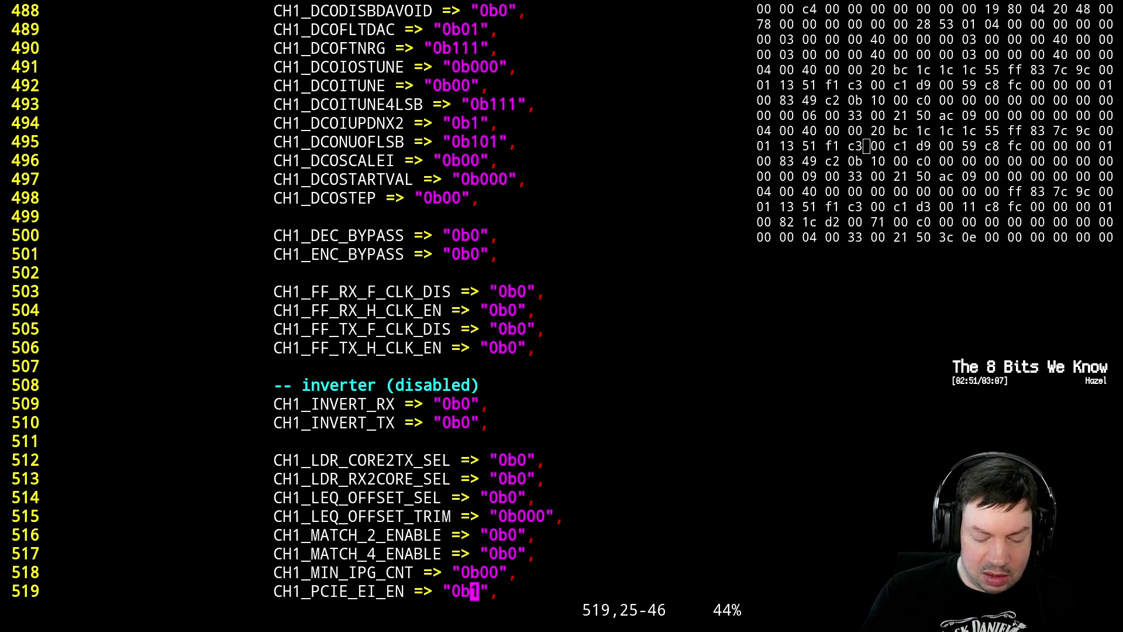
key(u)
key(u)
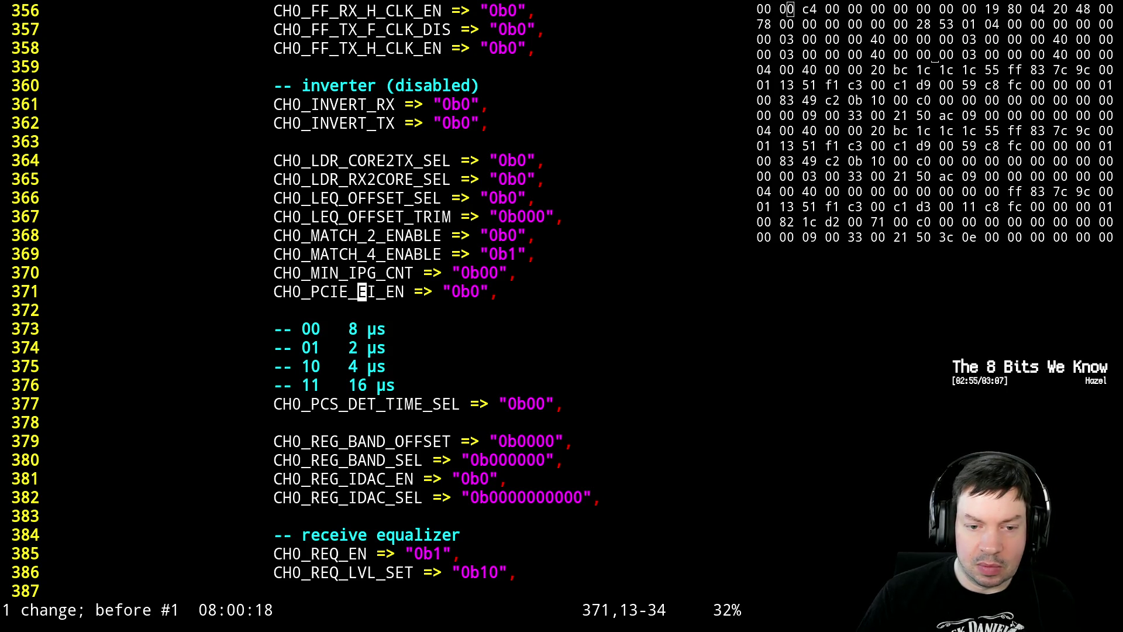
text(/EI)
- Search /EI to reach the SerDes port map where EI_EN comes from elec_idle
key(Return)
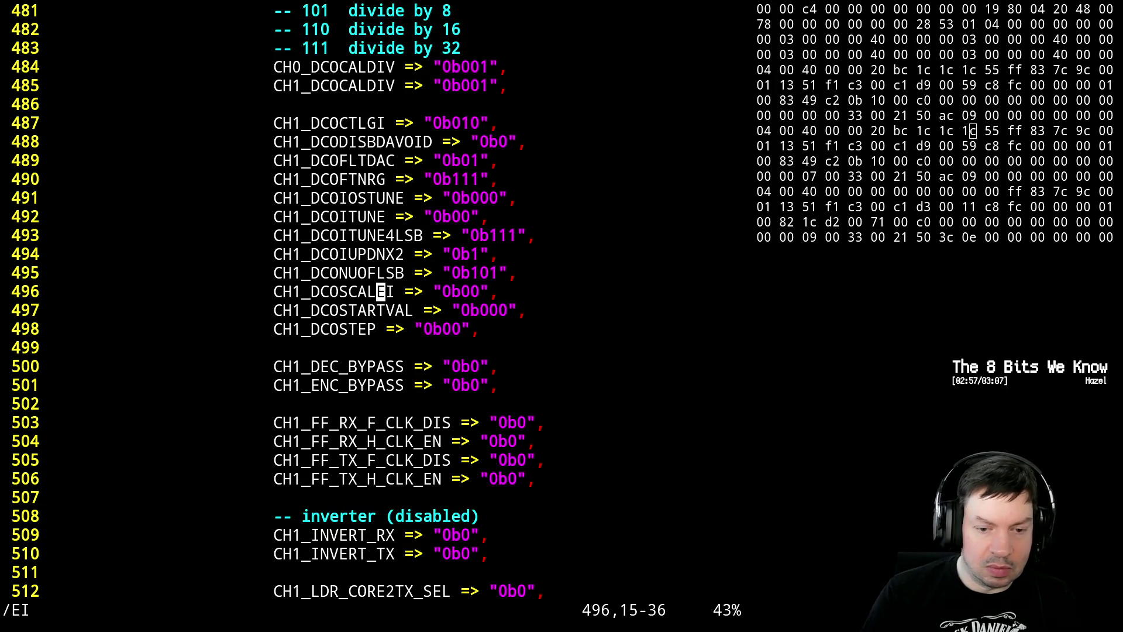
key(n)
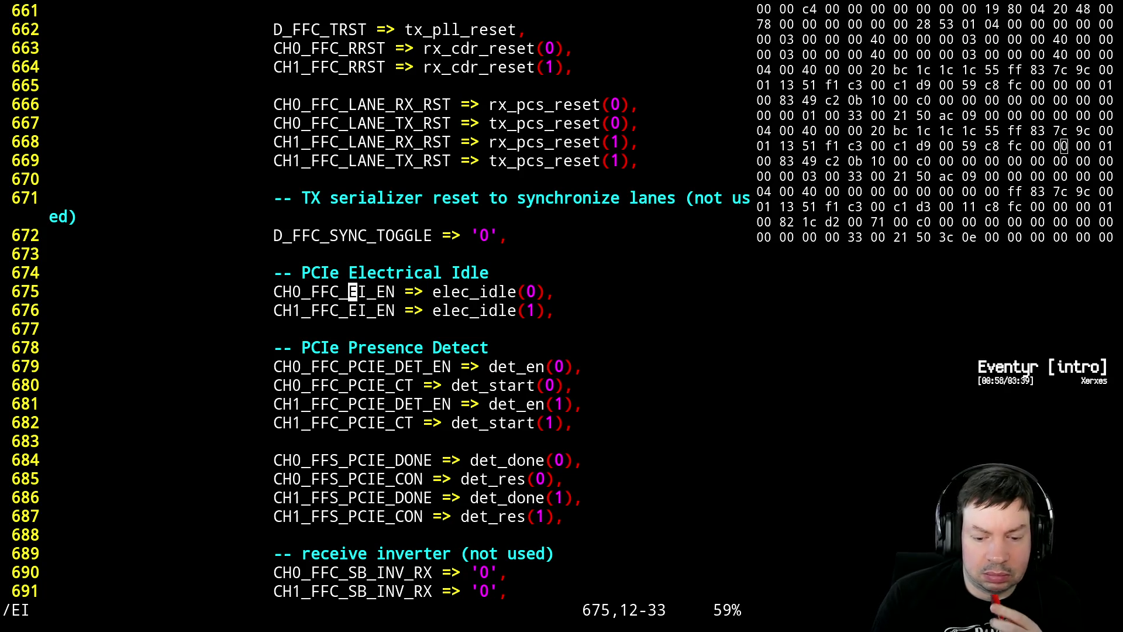
- Page forward through the SerDes port map past the RX, TX and SCI interfaces to the scan signals
key(ctrl+f)
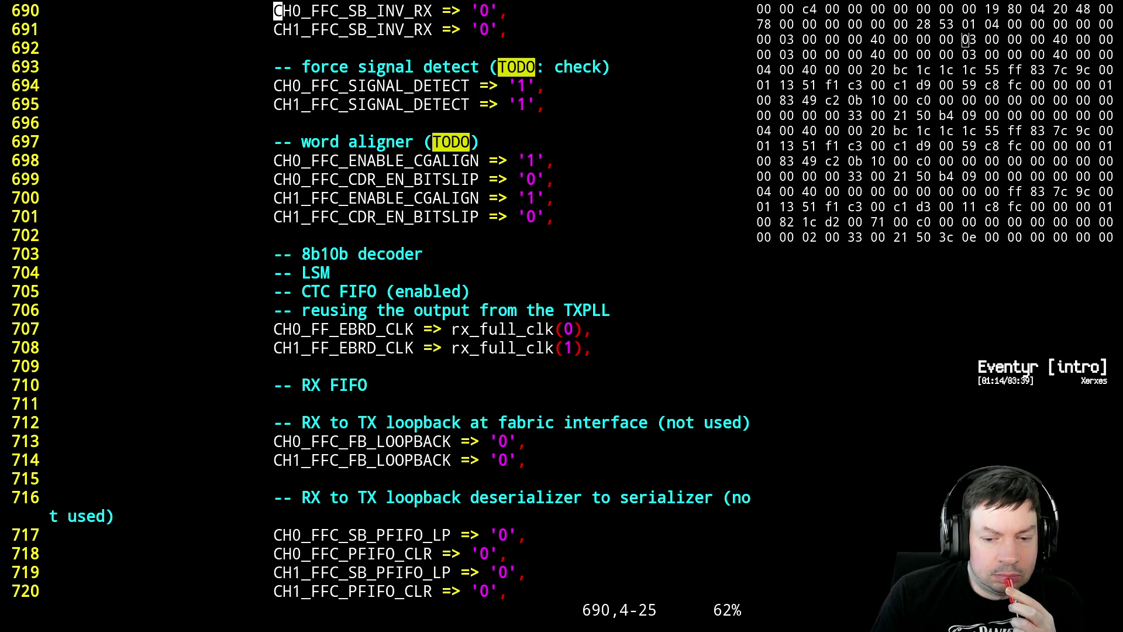
key(ctrl+f)
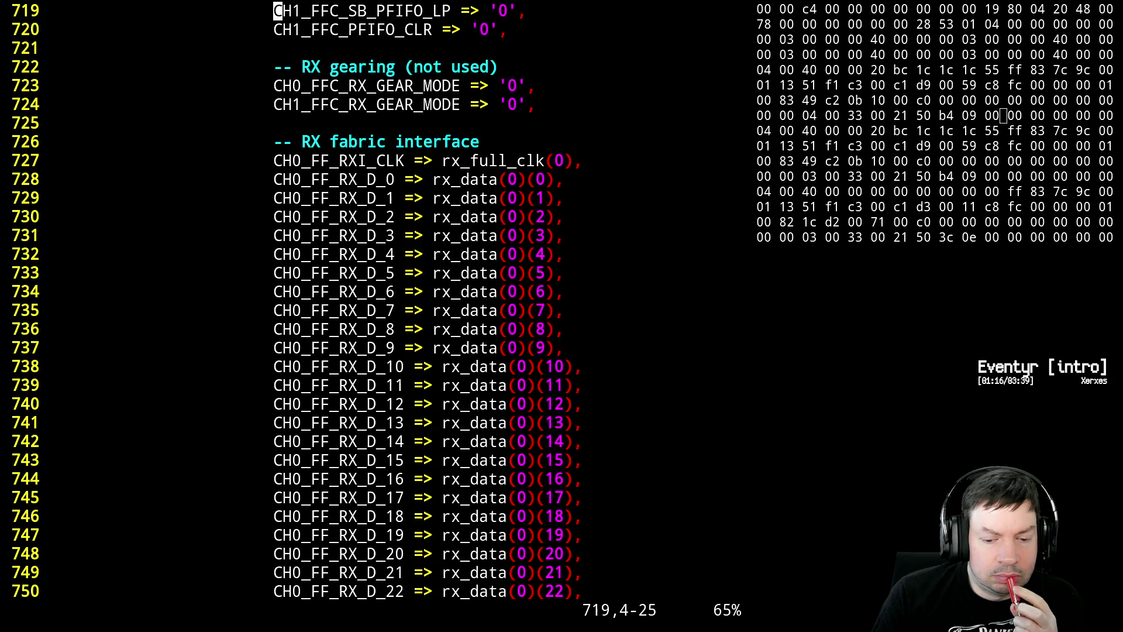
key(ctrl+f)
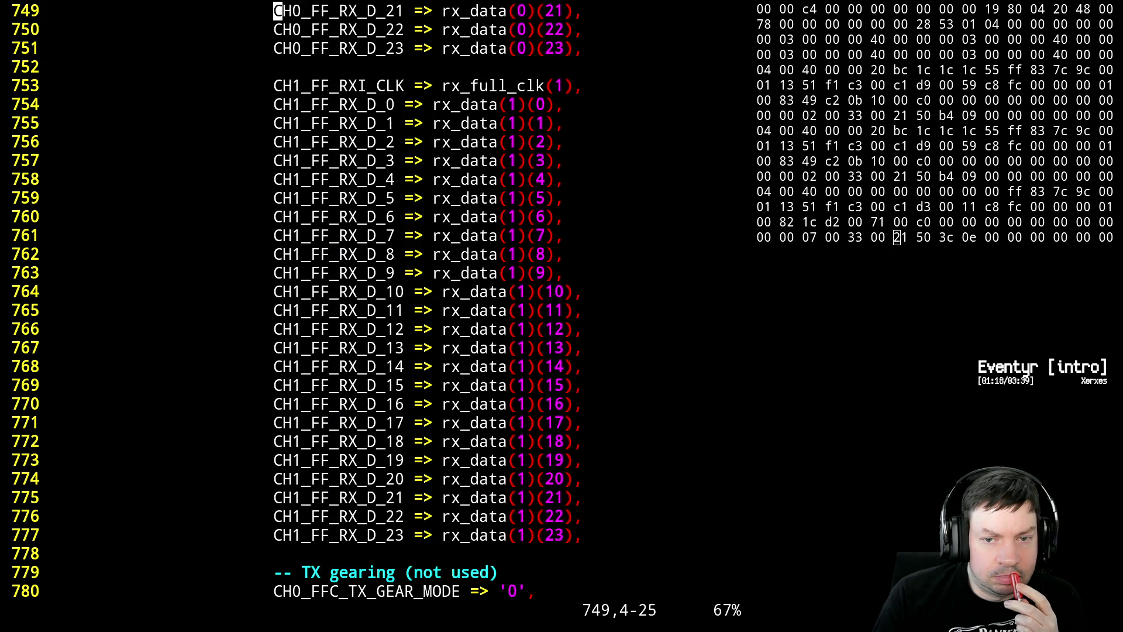
key(ctrl+f)
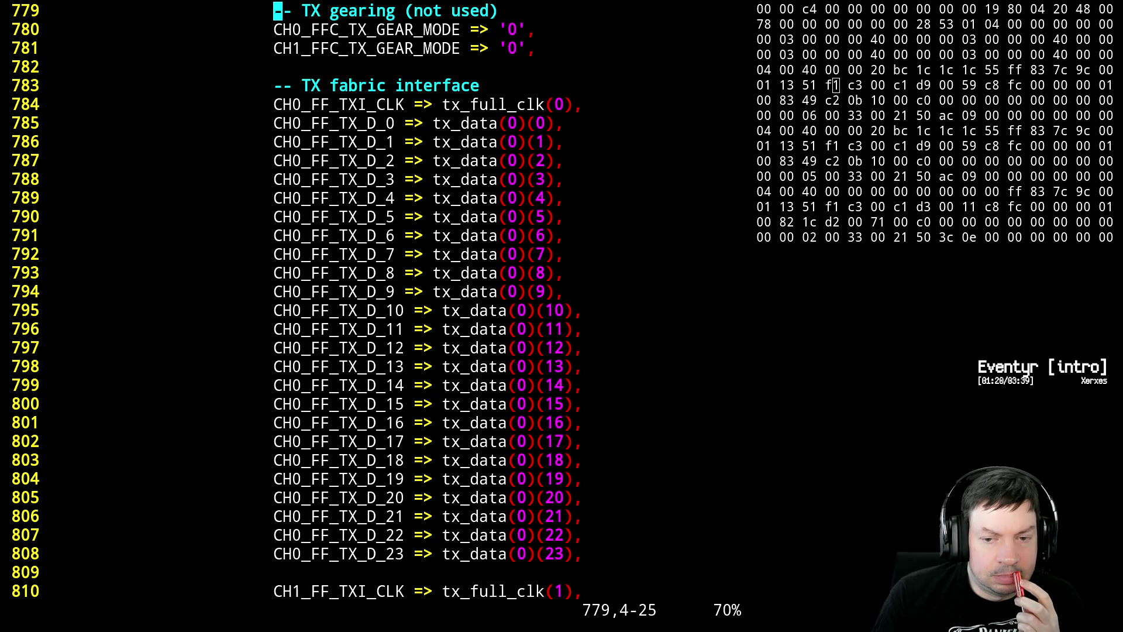
key(ctrl+f)
key(ctrl+f)
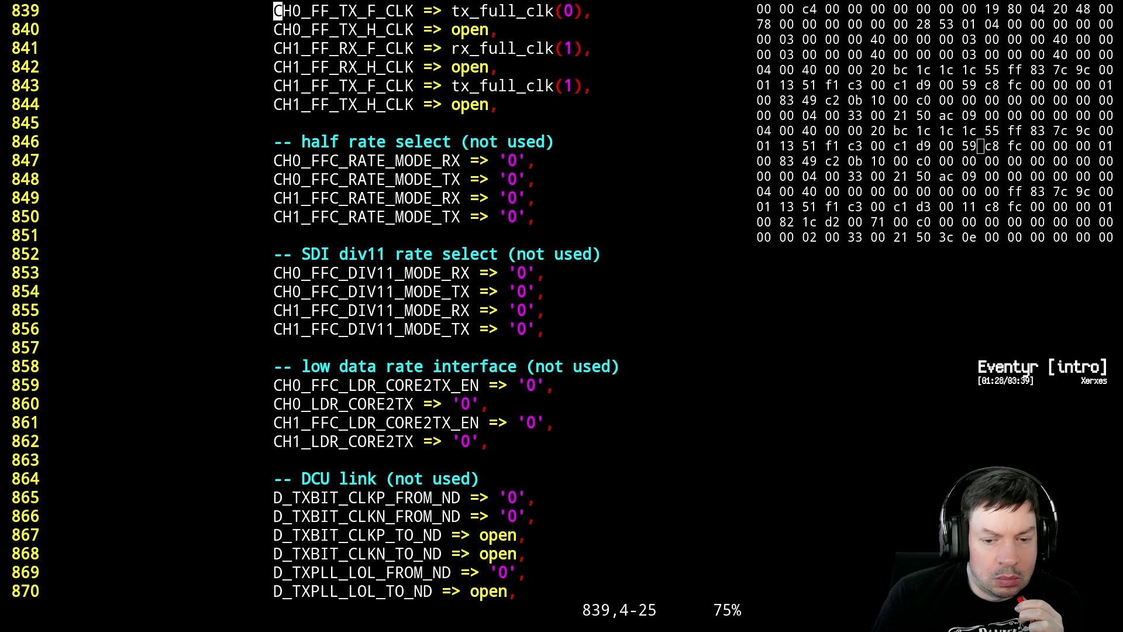
key(ctrl+f)
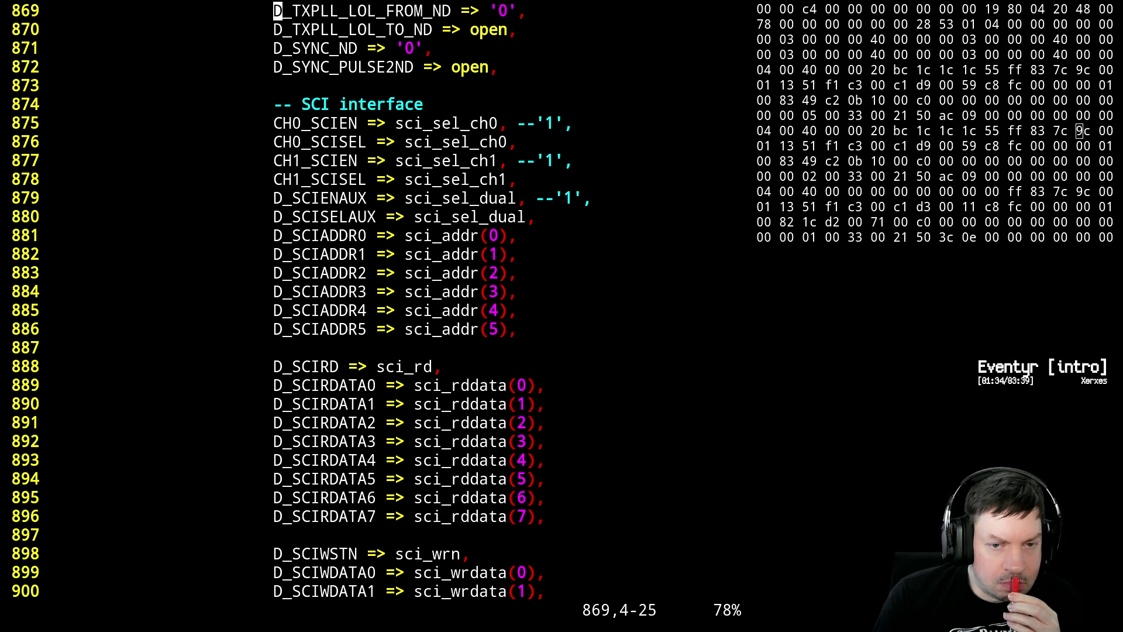
key(ctrl+f)
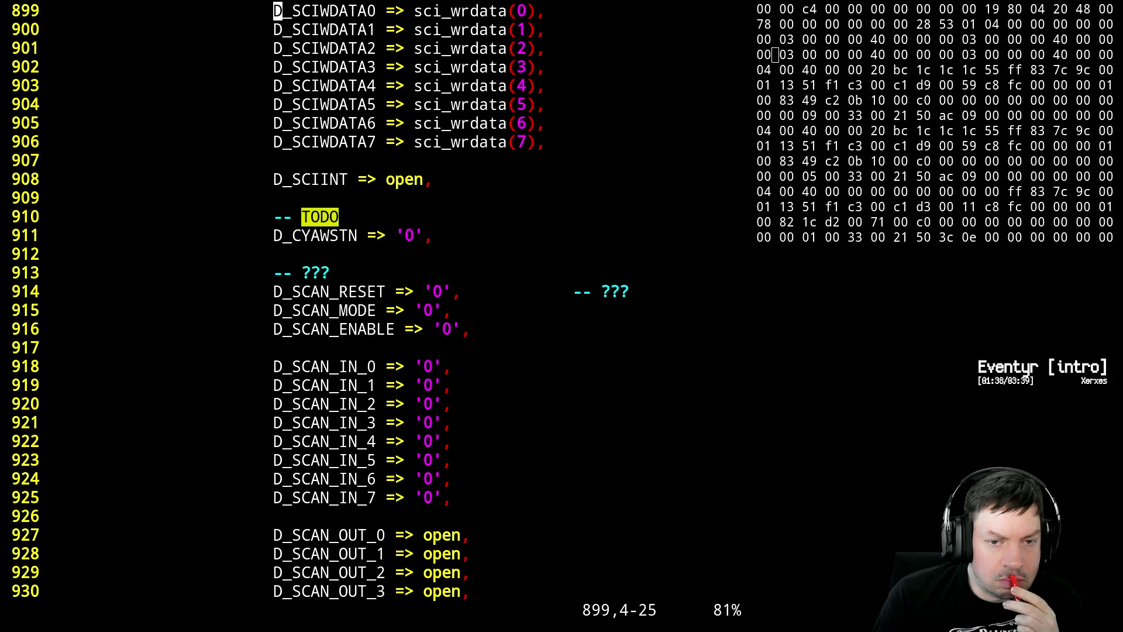
- Page back up through the reset connections and channel 1/0 settings to the CDR tolerance settings
key(ctrl+b)
key(ctrl+b)
key(ctrl+b)
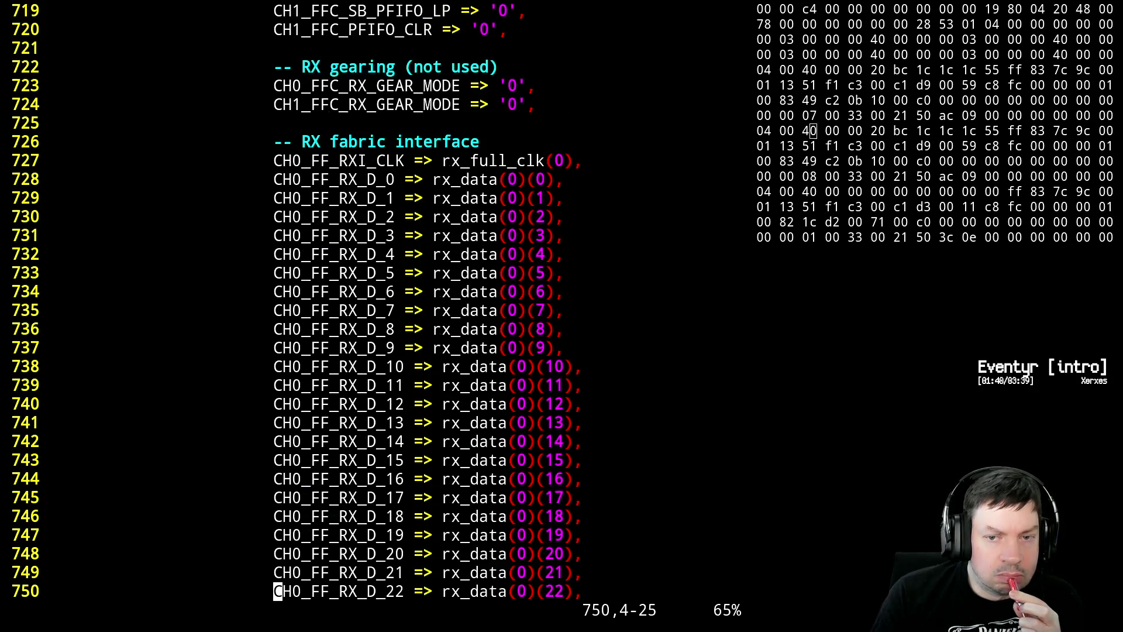
key(ctrl+b)
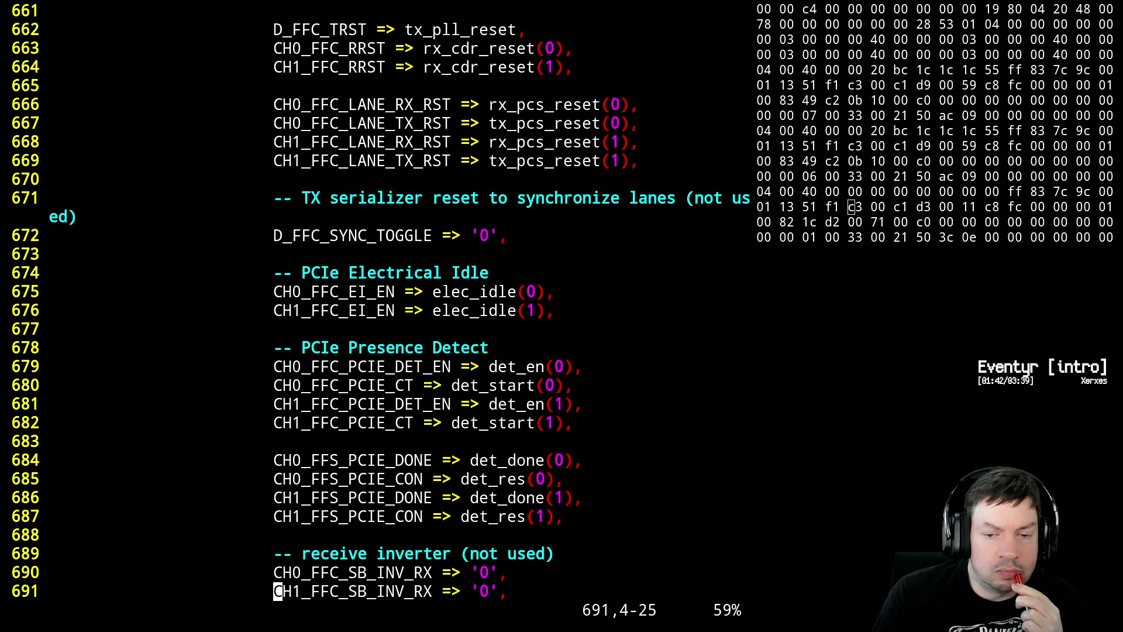
key(ctrl+b)
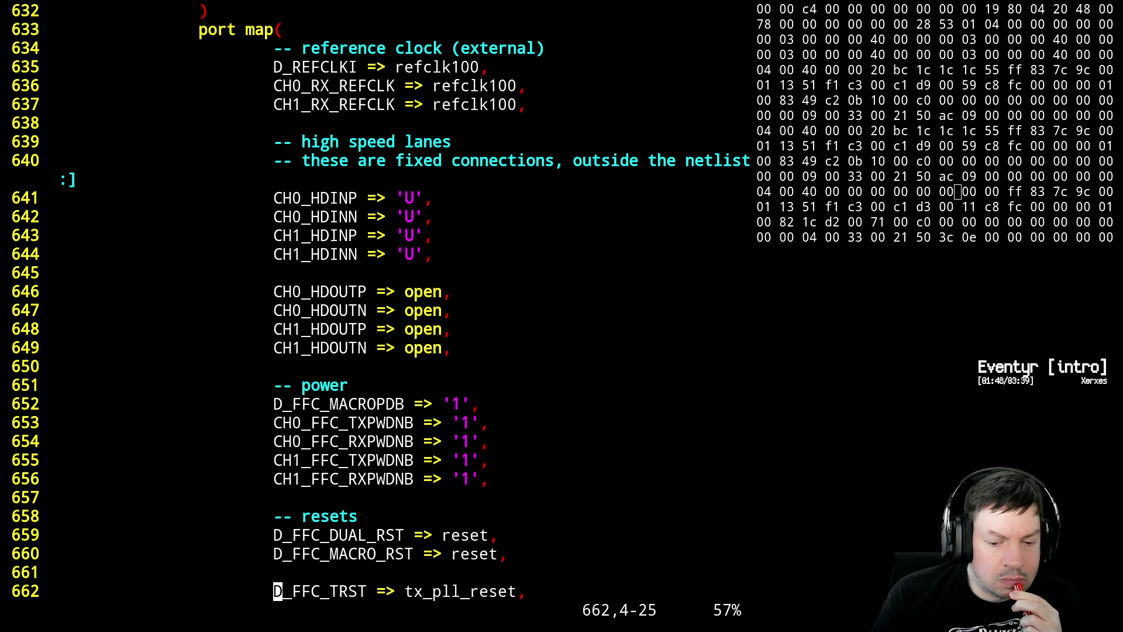
key(ctrl+b)
key(ctrl+b)
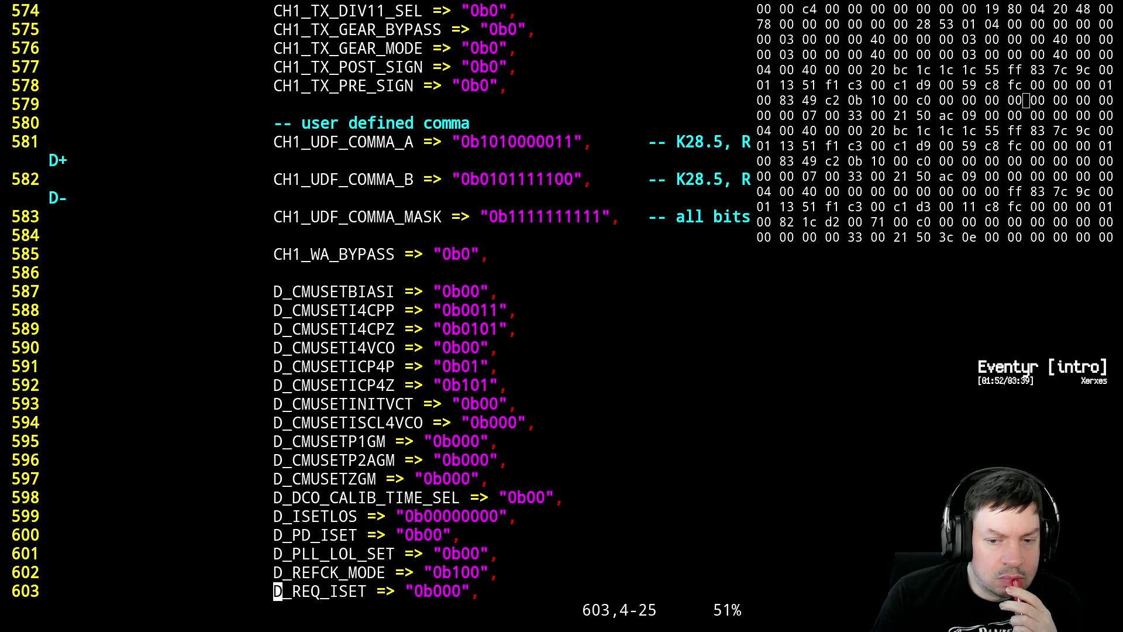
key(ctrl+b)
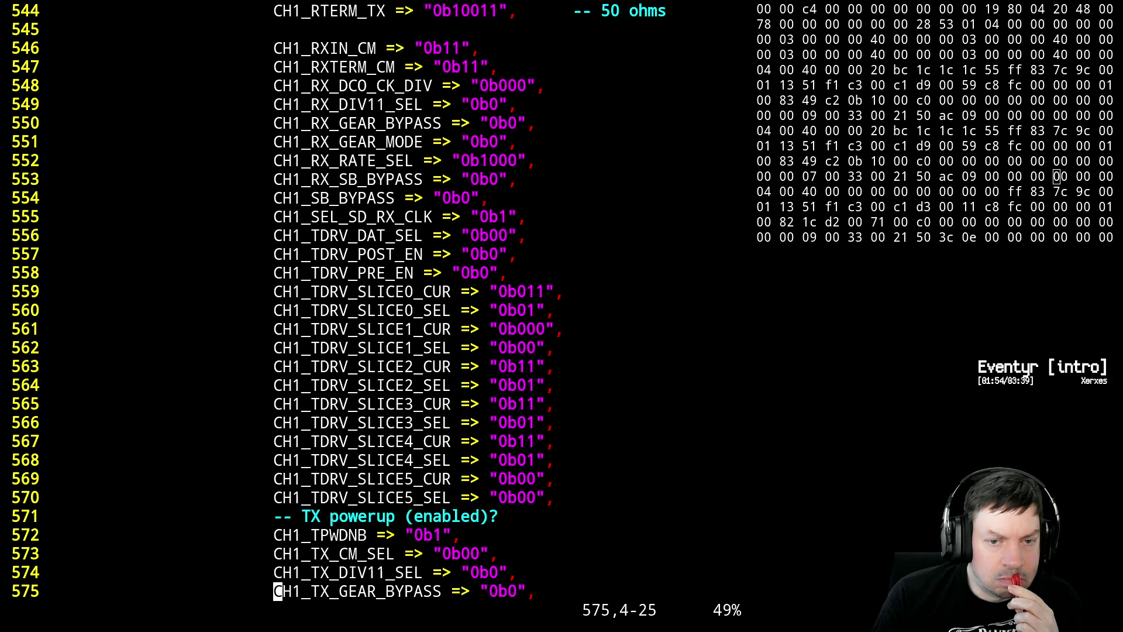
key(ctrl+b)
key(ctrl+b)
key(ctrl+b)
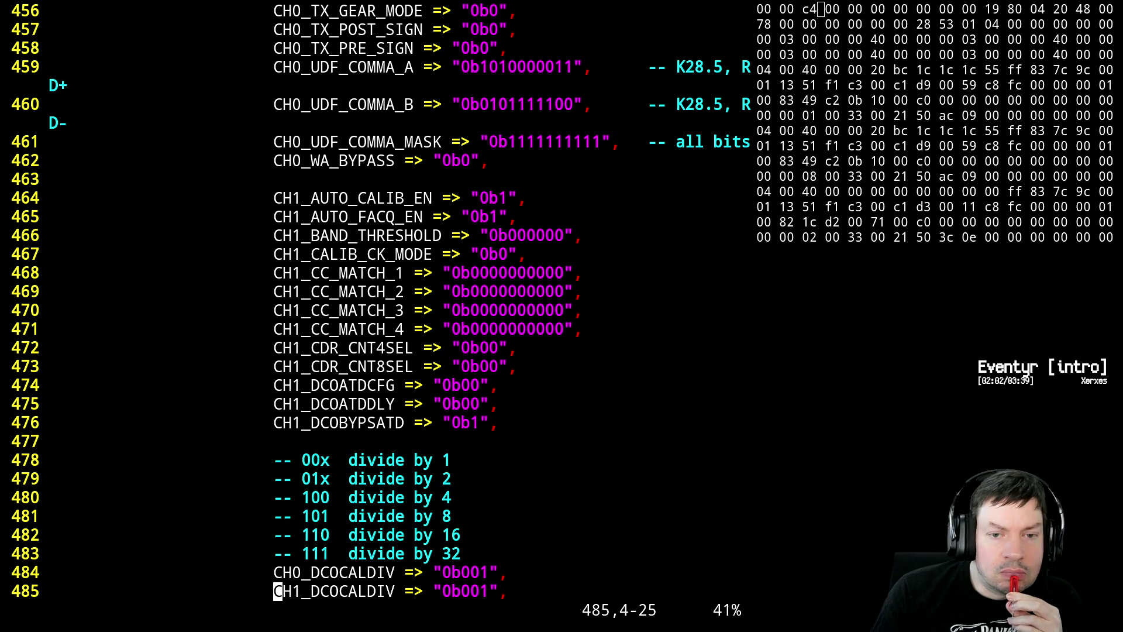
key(ctrl+b)
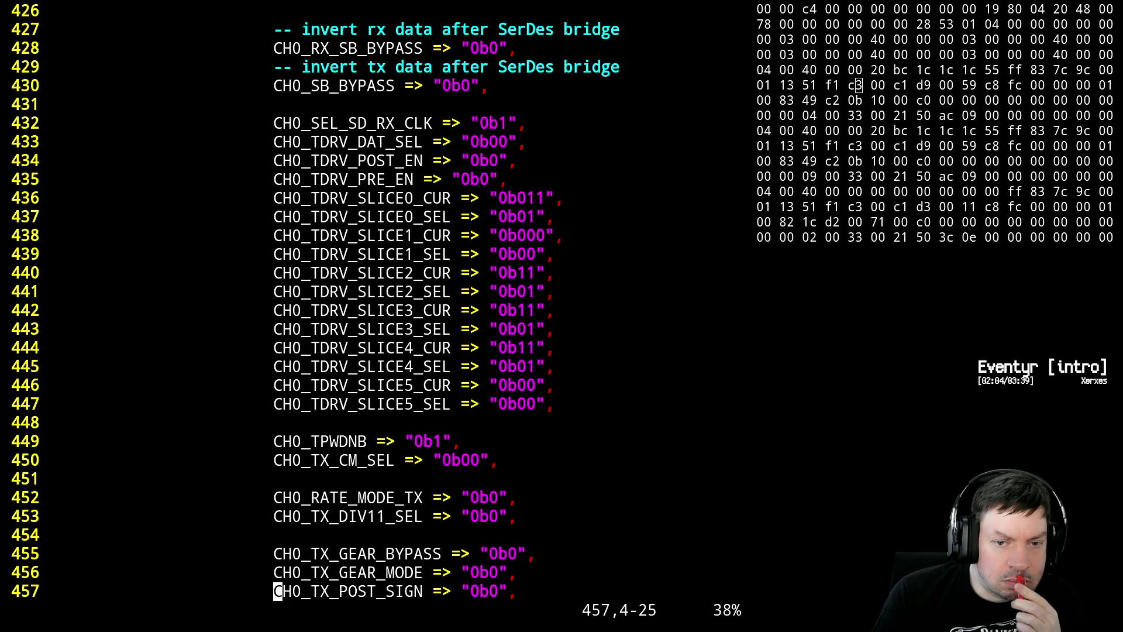
key(ctrl+b)
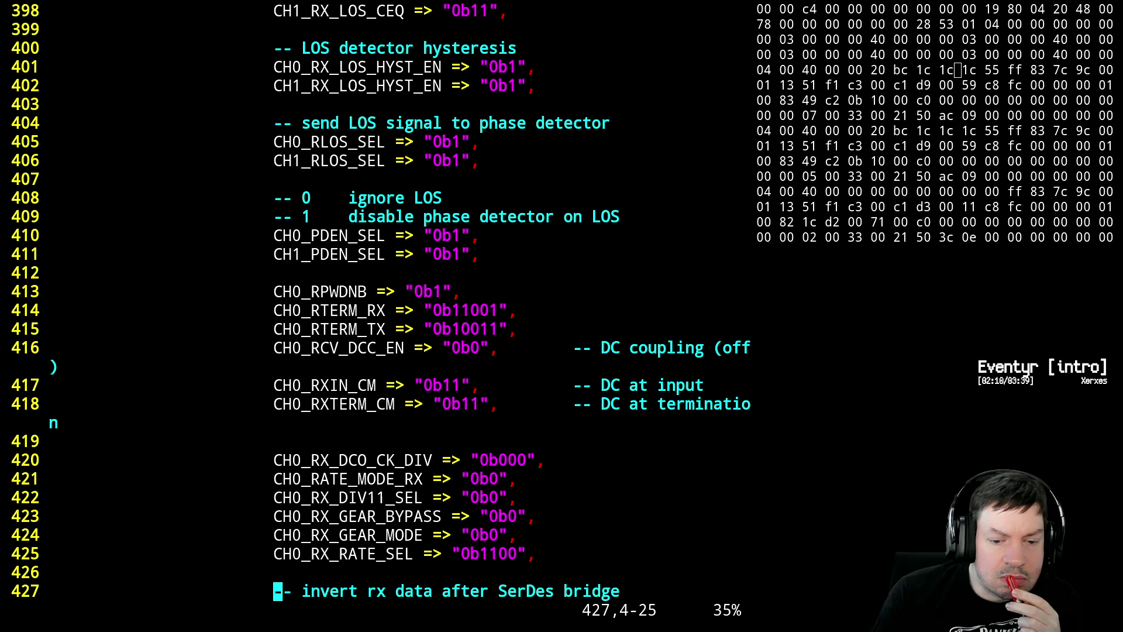
key(ctrl+b)
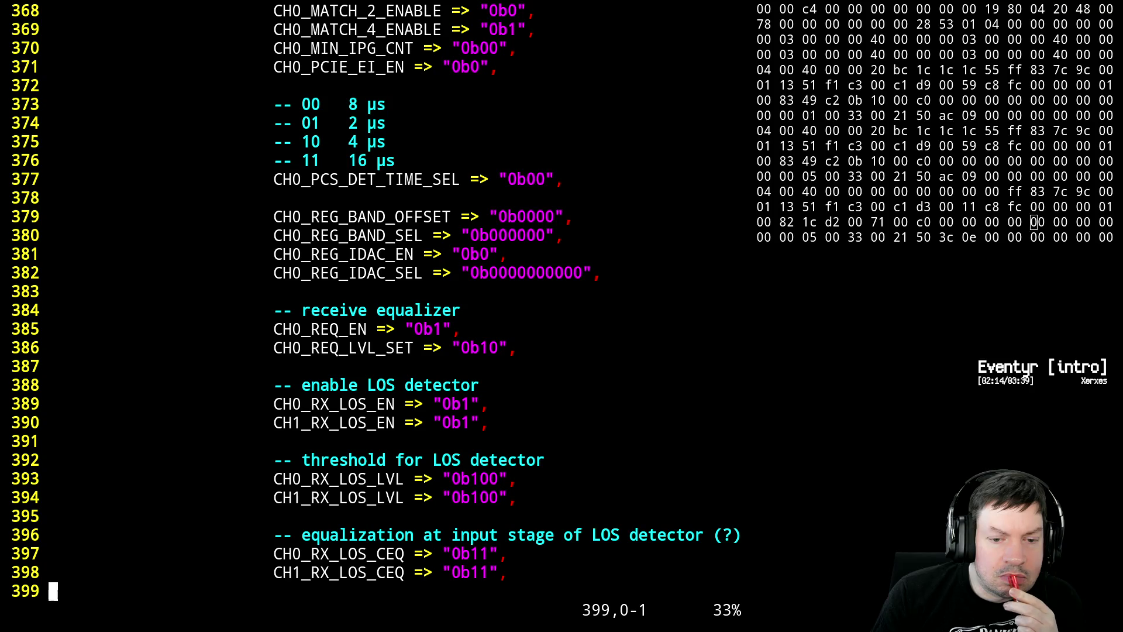
key(ctrl+b)
key(ctrl+b)
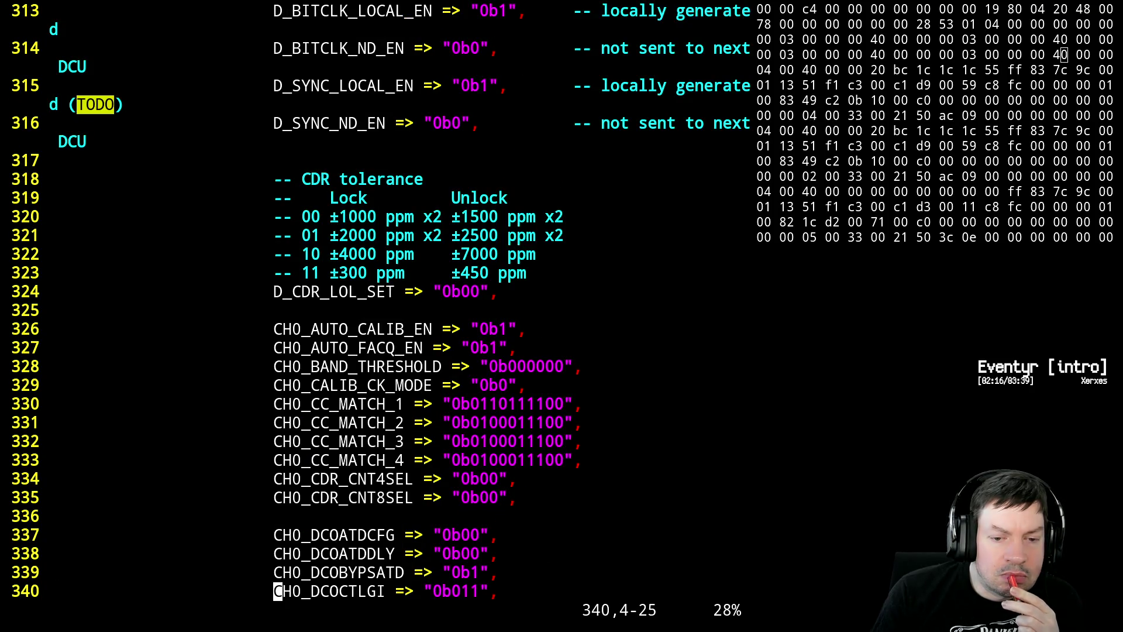
- Move through the channel 0 DCO and inverter settings, ending on the LOS detector hysteresis section
key(ctrl+f)
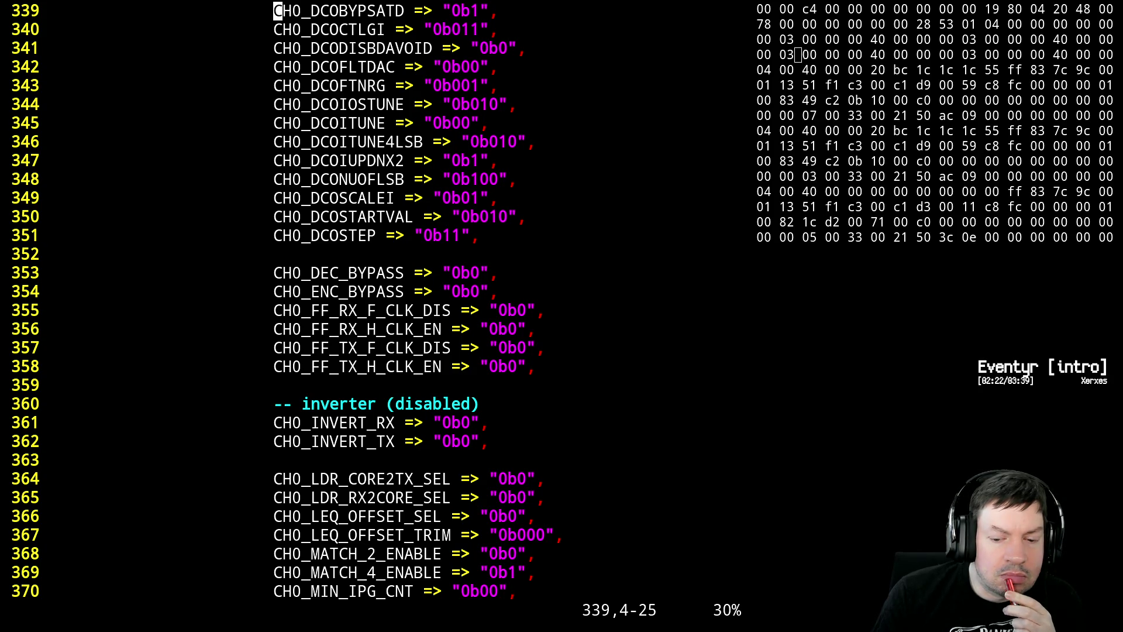
key(ctrl+f)
key(ctrl+f)
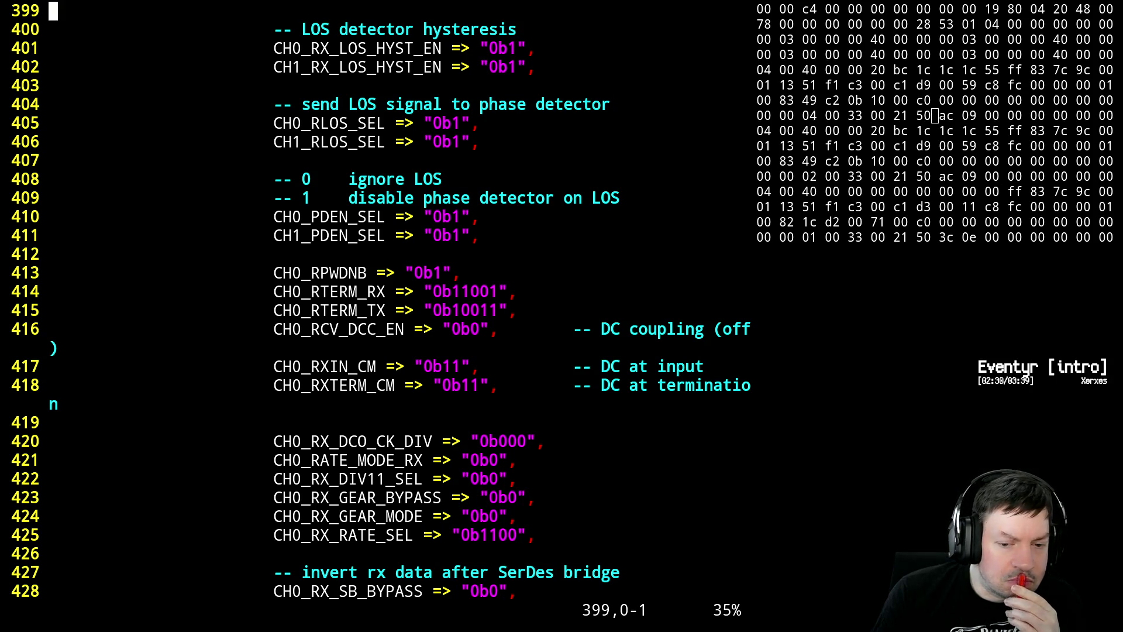
key(ctrl+b)
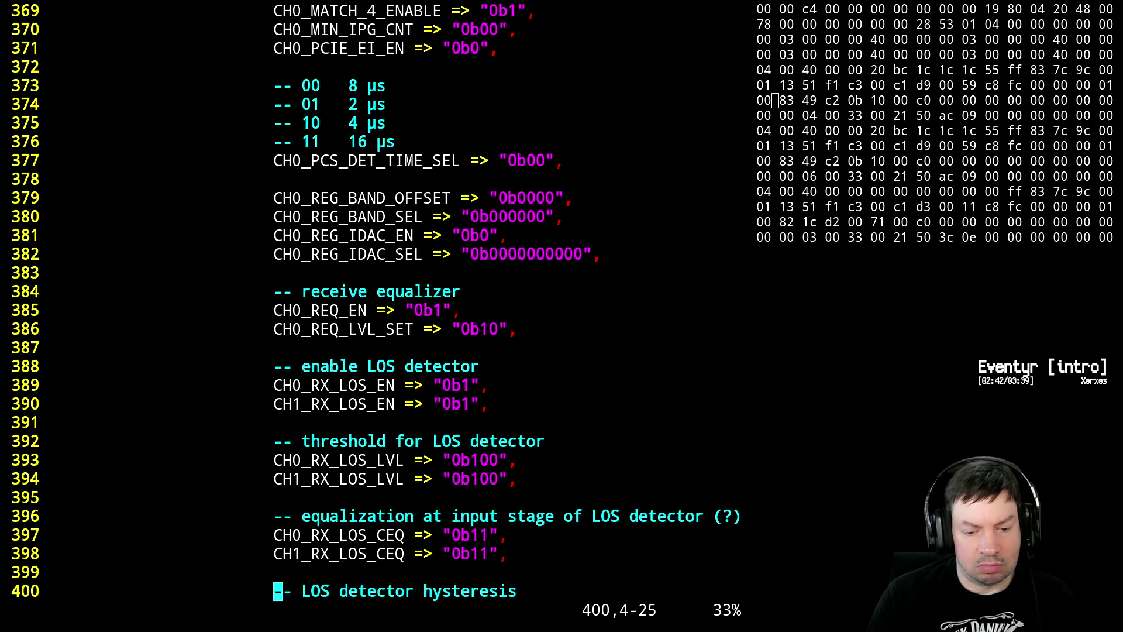
text(:w)
- Save pcie_intf.vhdl, run make from the shell (2 warnings, 0 errors), then resume Vim with fg
key(Return)
key(ctrl+z)
text(make)
key(Return)
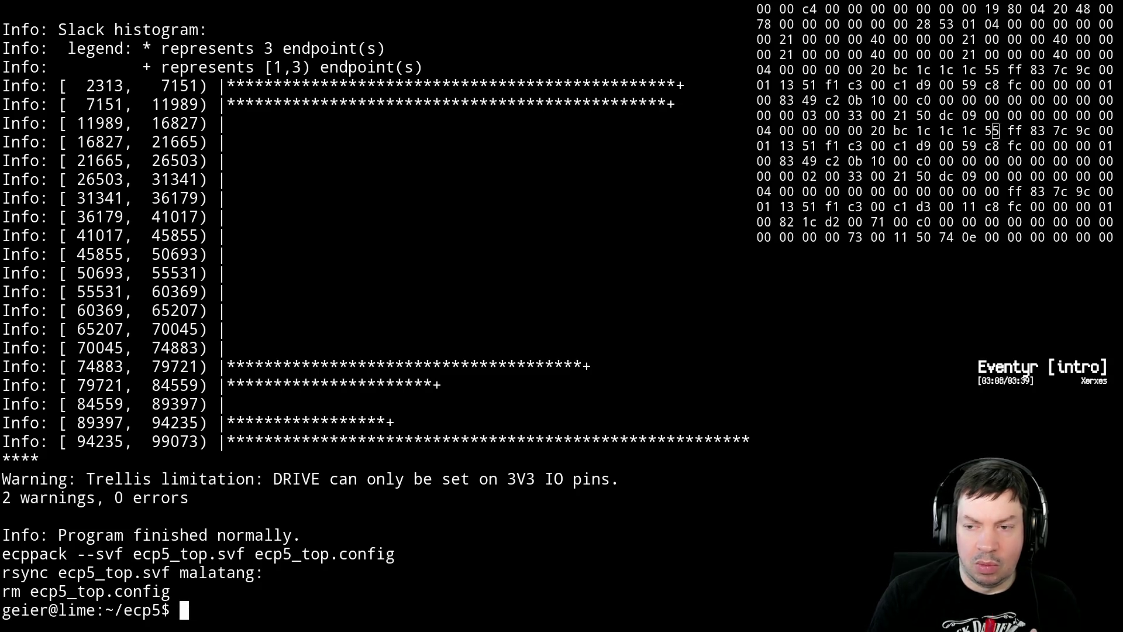
text(fg)
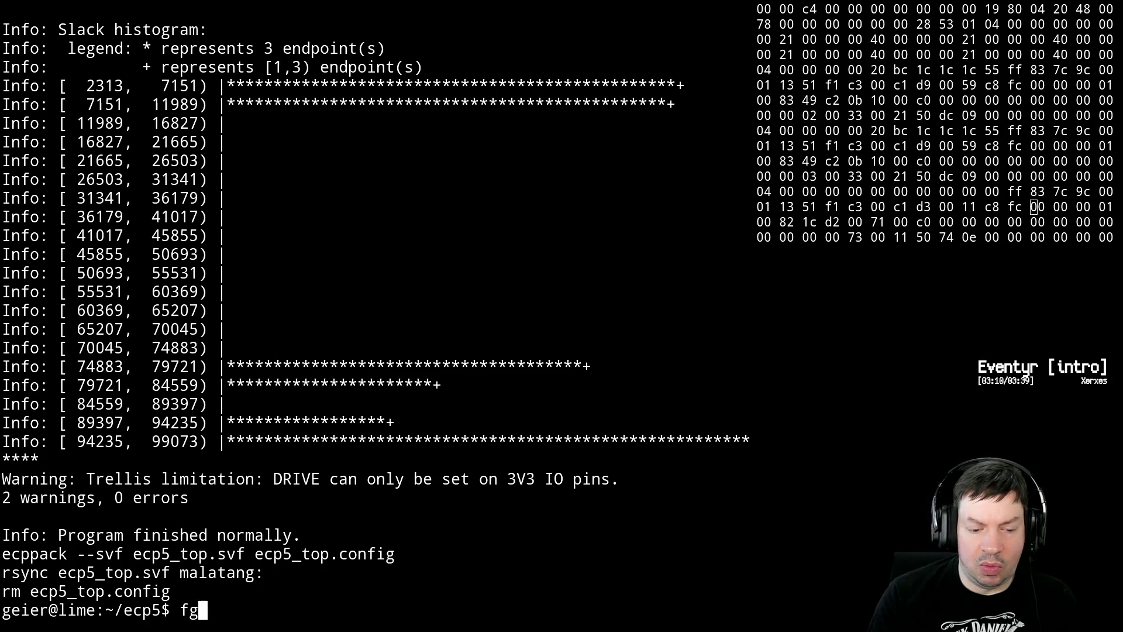
key(Return)
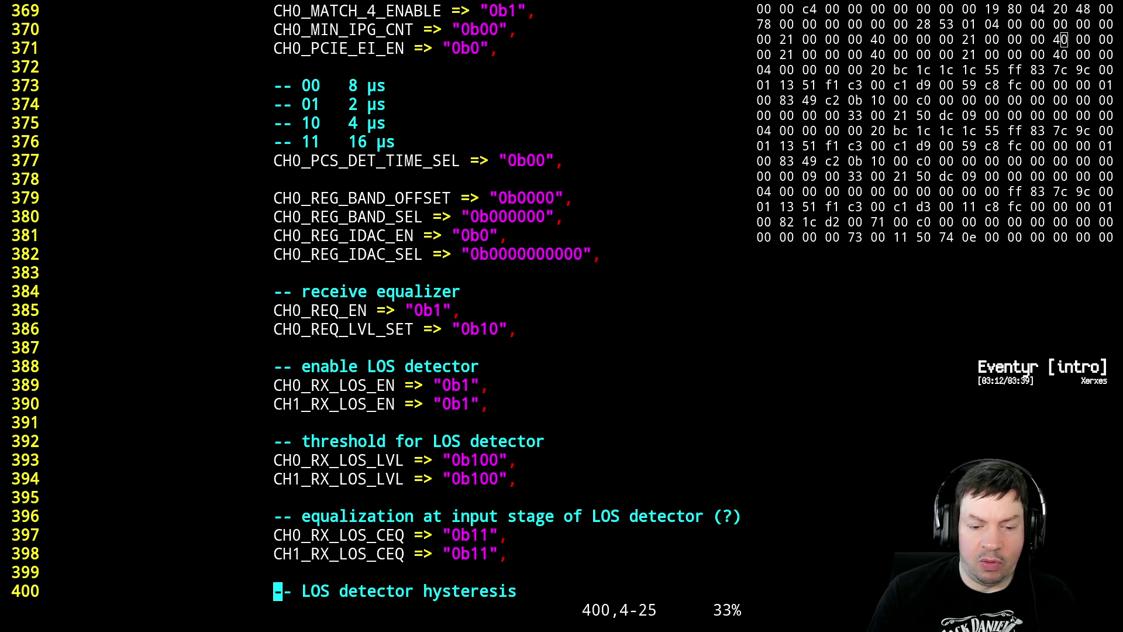
- Suspend Vim, resume the pcie_ltssm.vhdl session, and jump to the top of the file
key(ctrl+z)
text(fg)
key(Return)
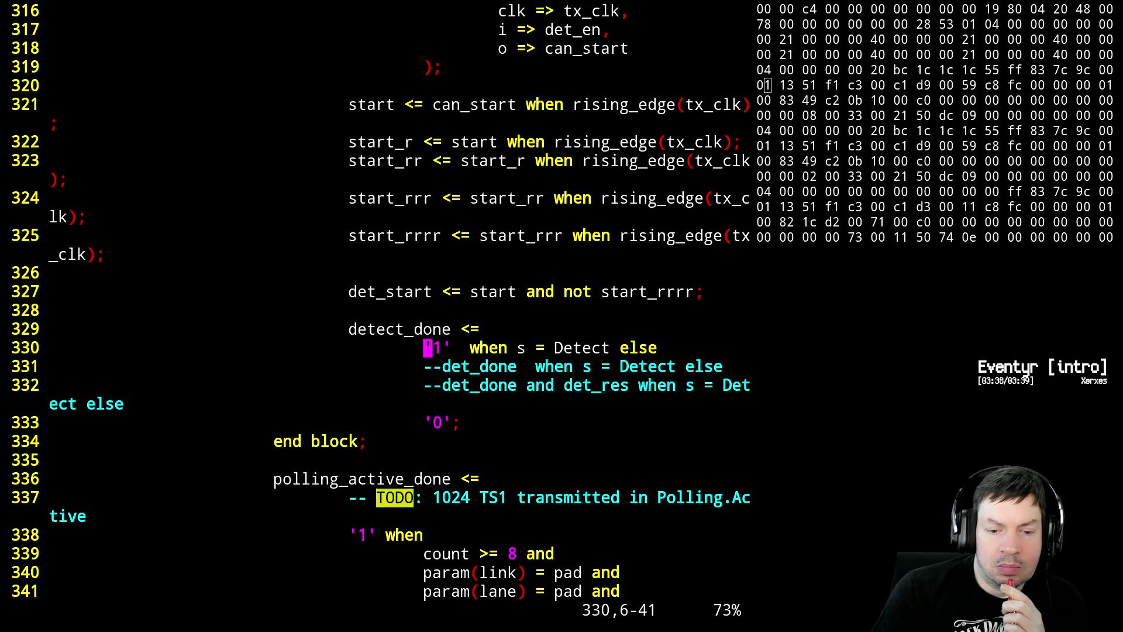
key(ctrl+b)
key(ctrl+b)
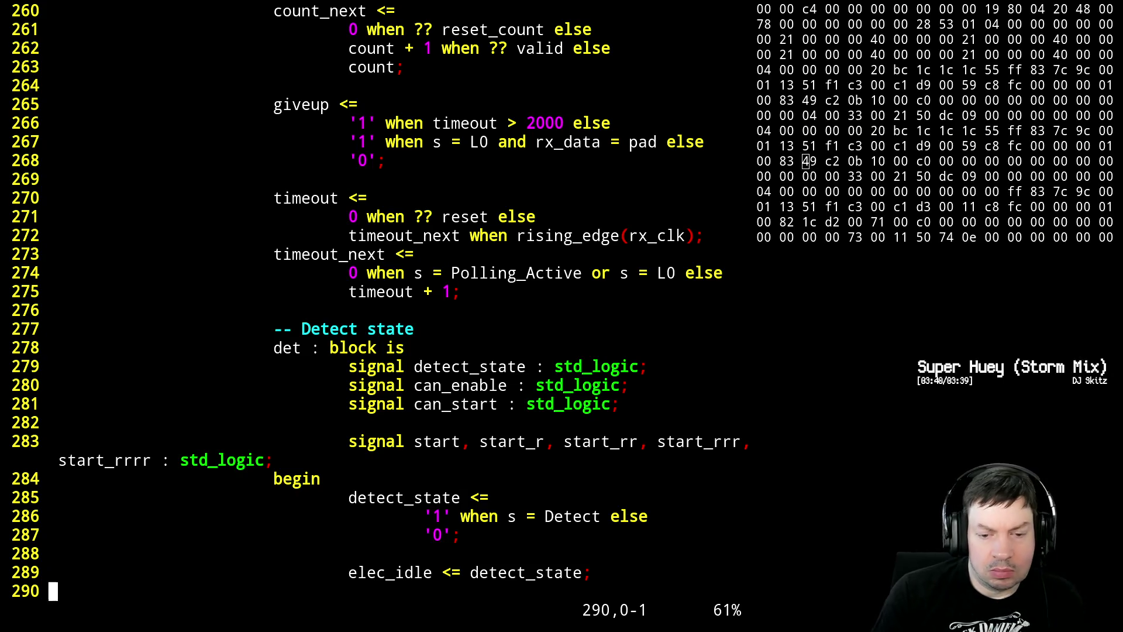
key(g)
key(g)
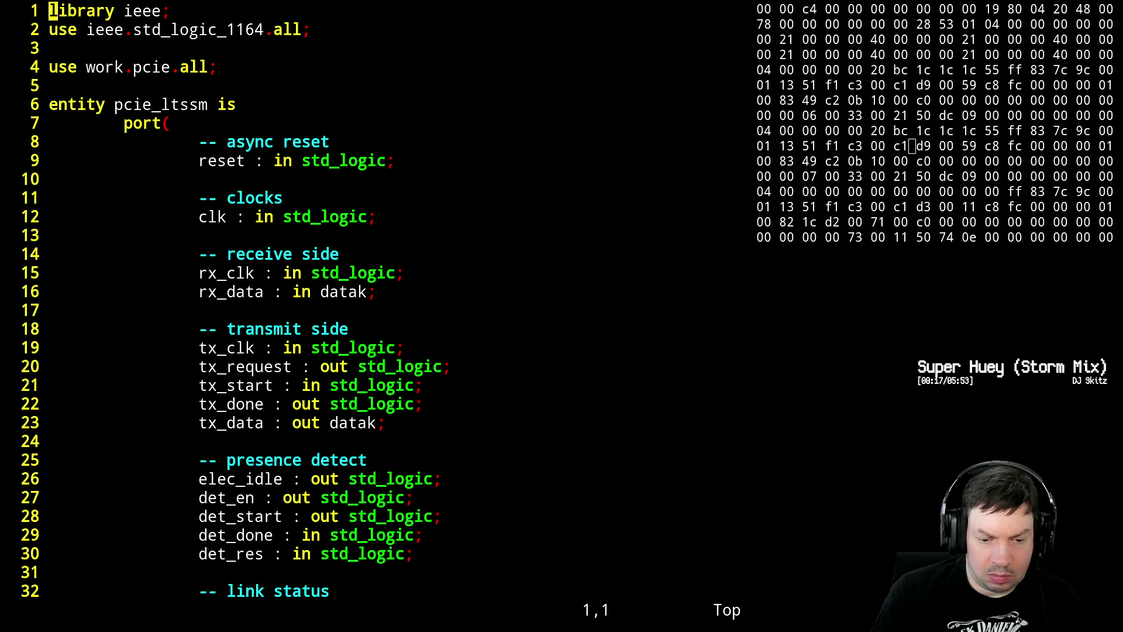
text(/det_done)
- Search for det_done and cycle through its matches to the detect_done assignment
key(Return)
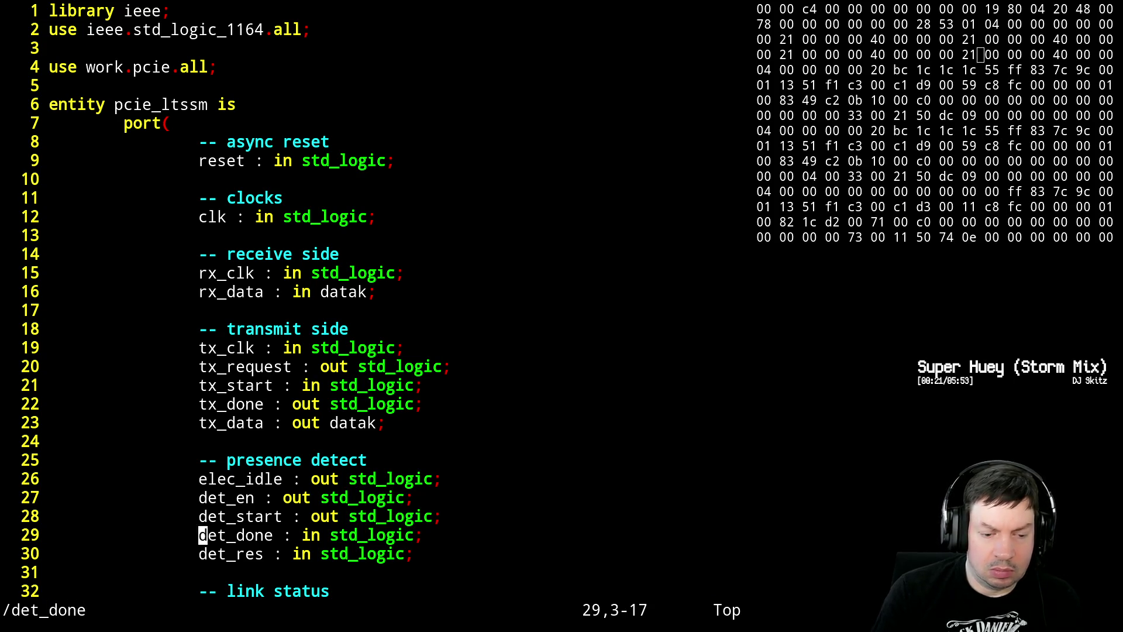
key(n)
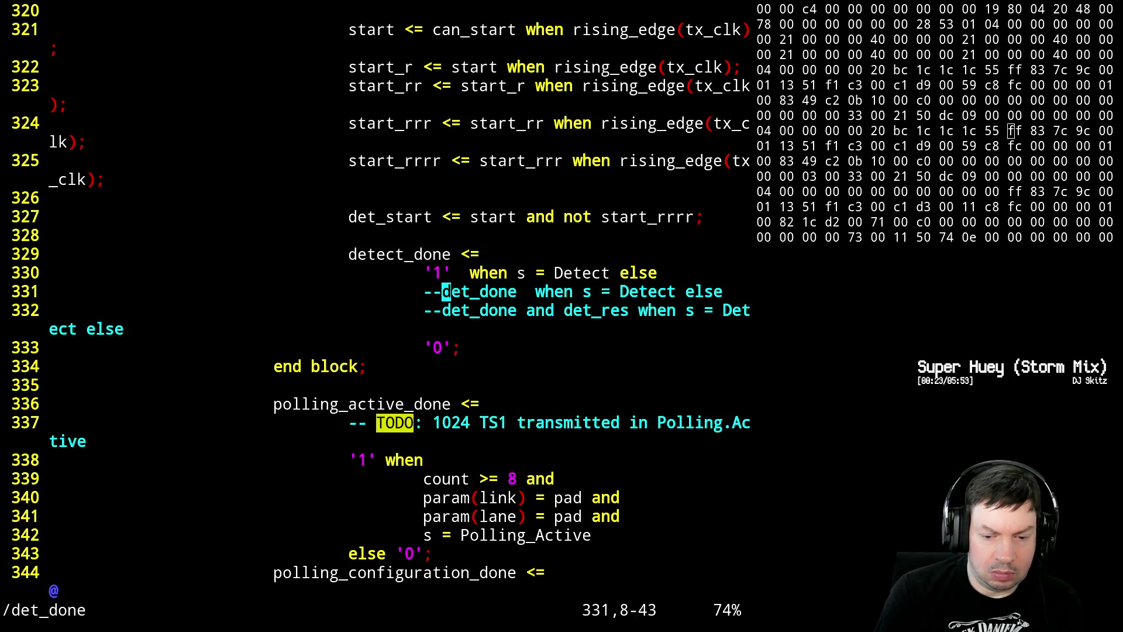
key(n)
key(n)
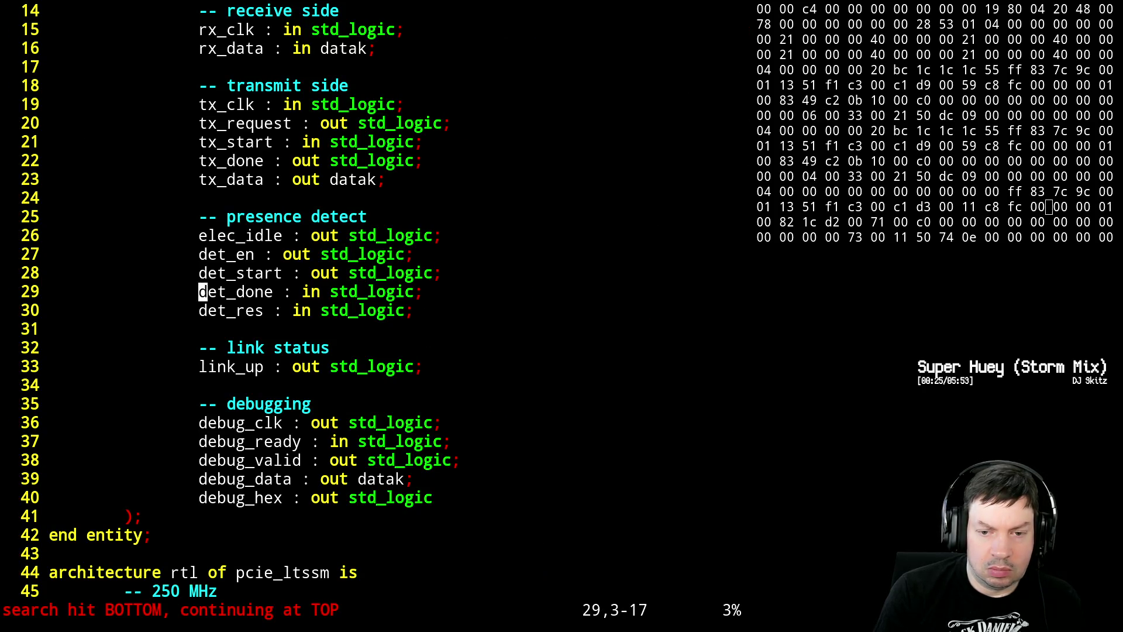
key(n)
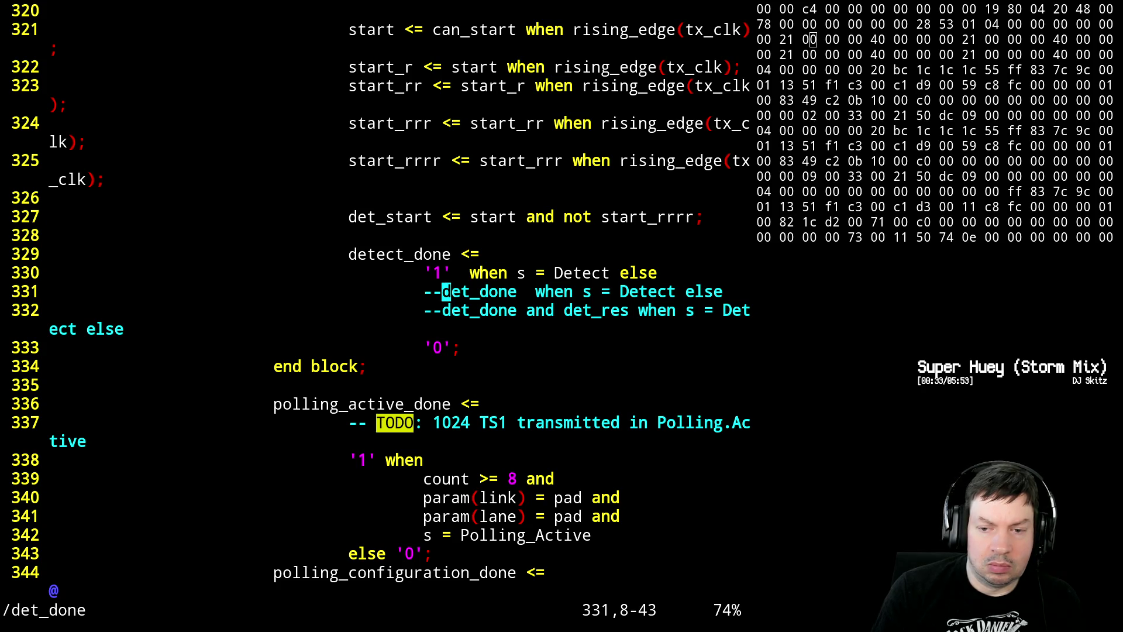
text(kI--)
- Comment out the constant '1' line, uncomment the det_done and det_res line, save and run make
key(Escape)
key(j)
key(Return)
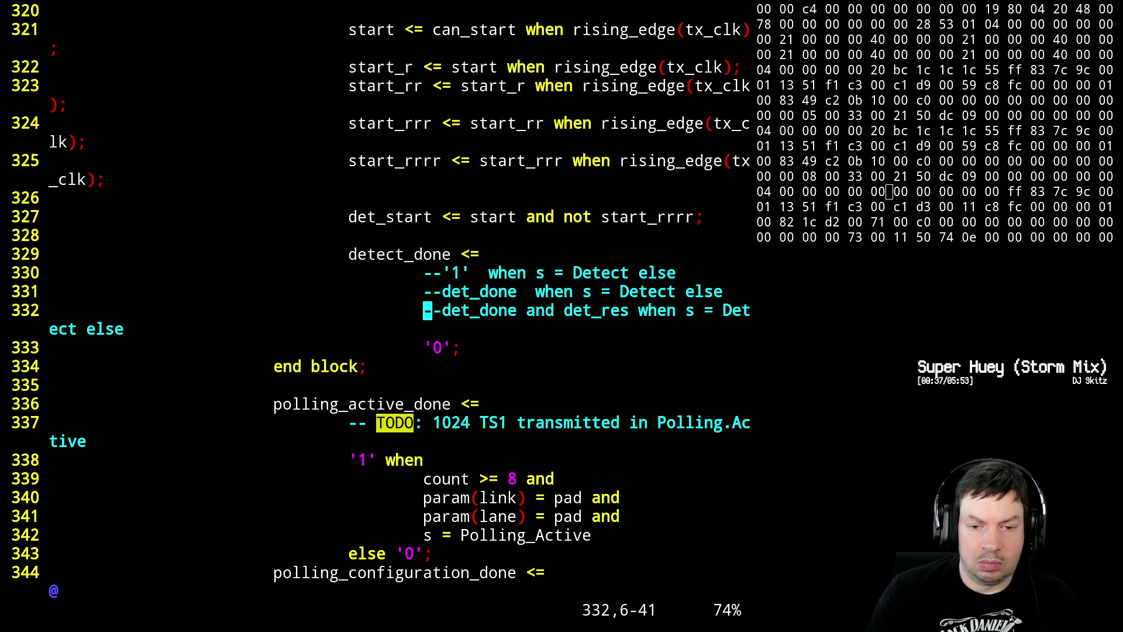
key(x)
key(x)
text(:w)
key(Return)
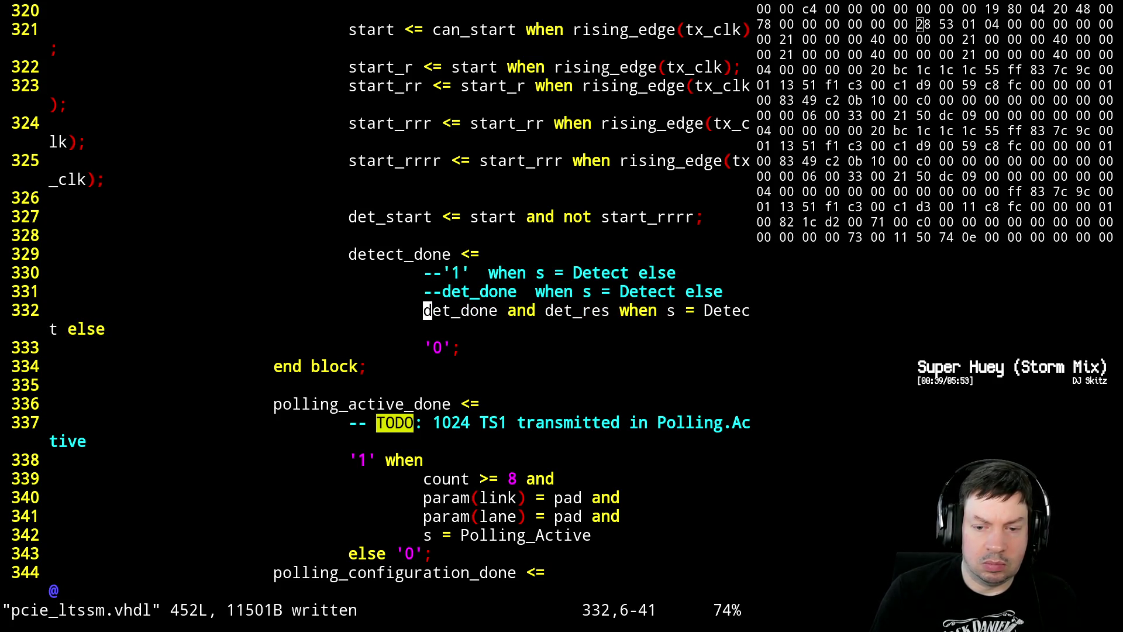
key(ctrl+z)
text(make)
key(Return)
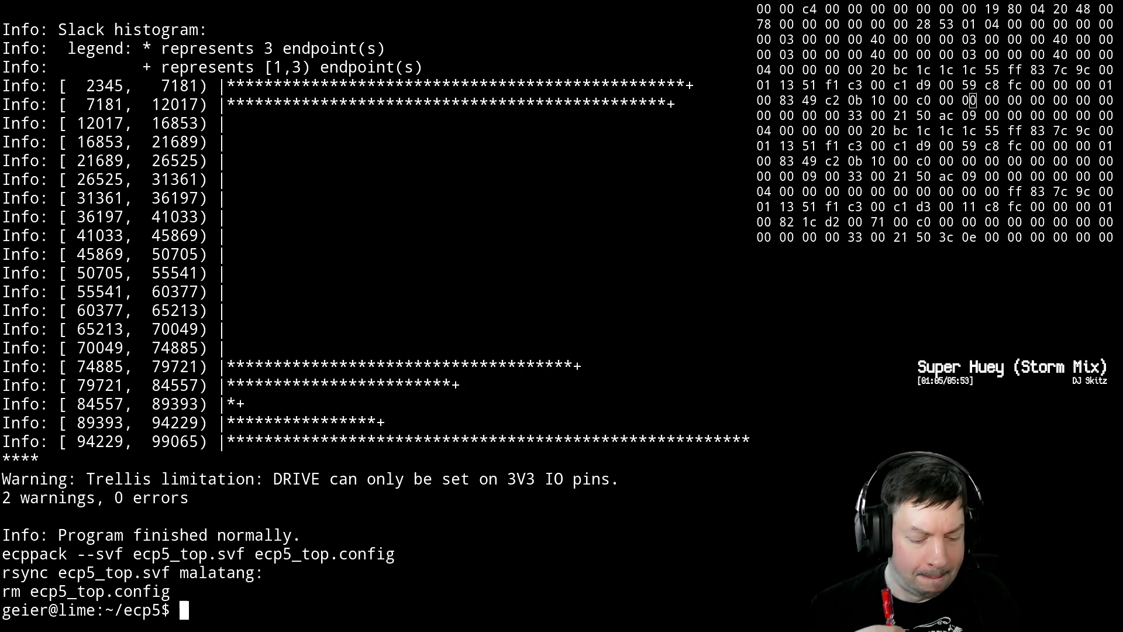
- Switch to the xpdf window showing the ECP5 SerDes/PCS guide
key(alt+Tab)
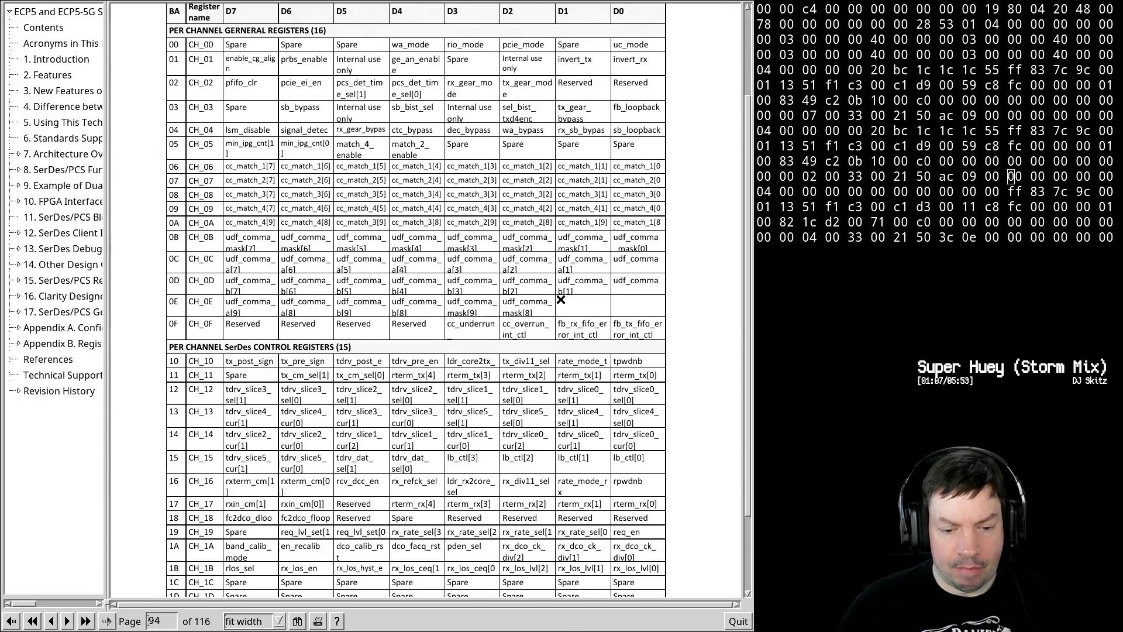
scroll(449, 549, down, 1)
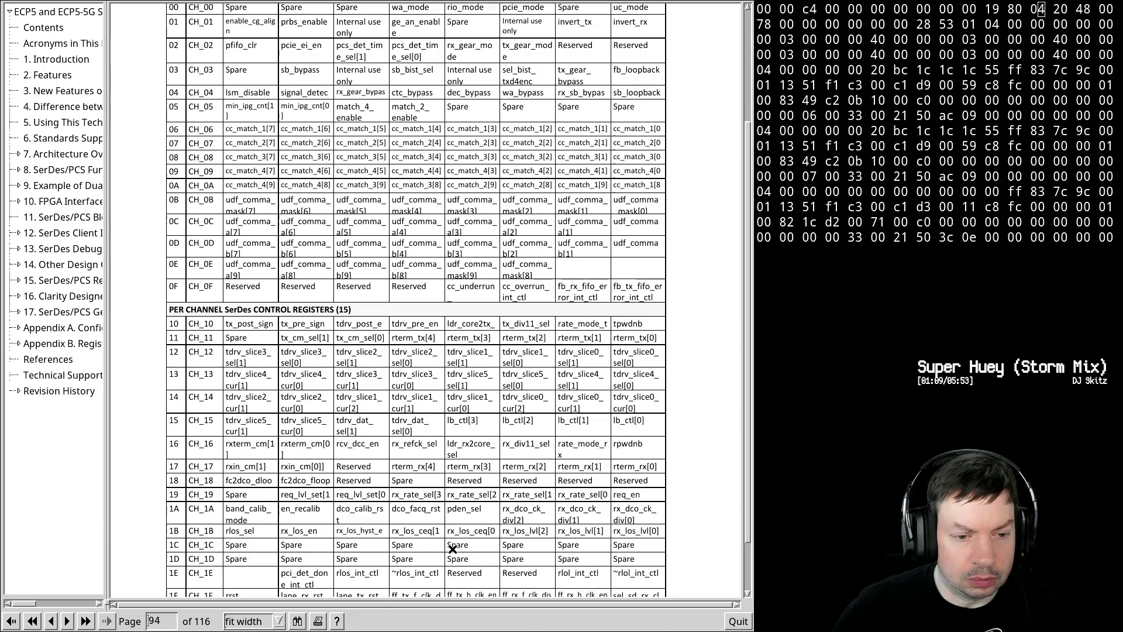
scroll(462, 523, down, 1)
scroll(461, 523, down, 1)
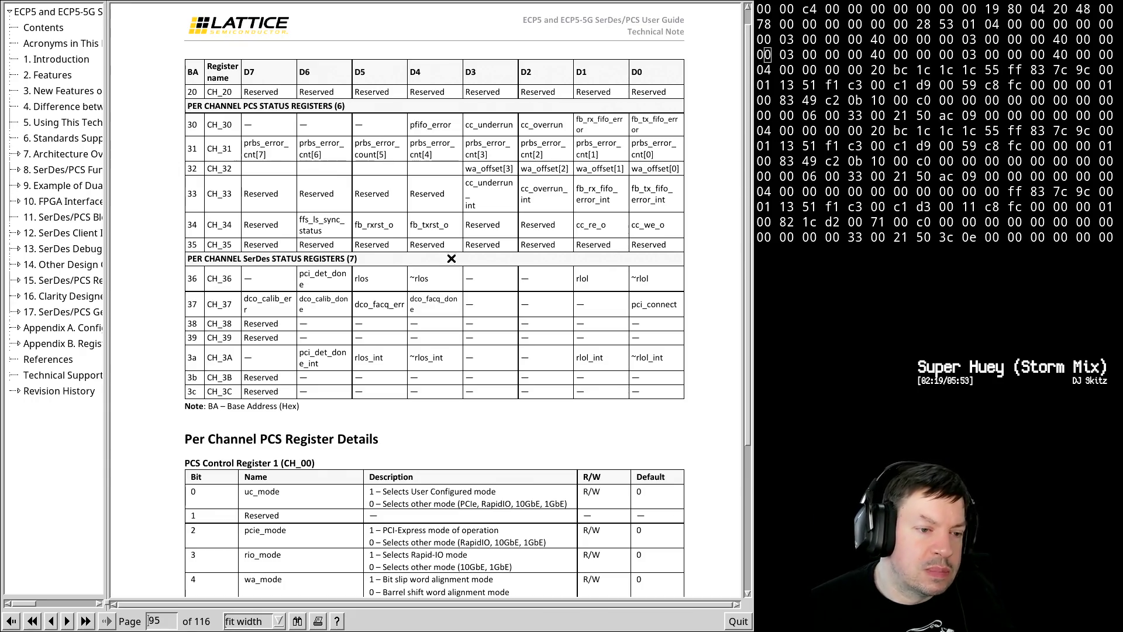
- Browse the outline chapters 12 and 10, expand chapter 8 and jump to section 8.23 PCI Express on page 38
click(17, 233)
click(17, 233)
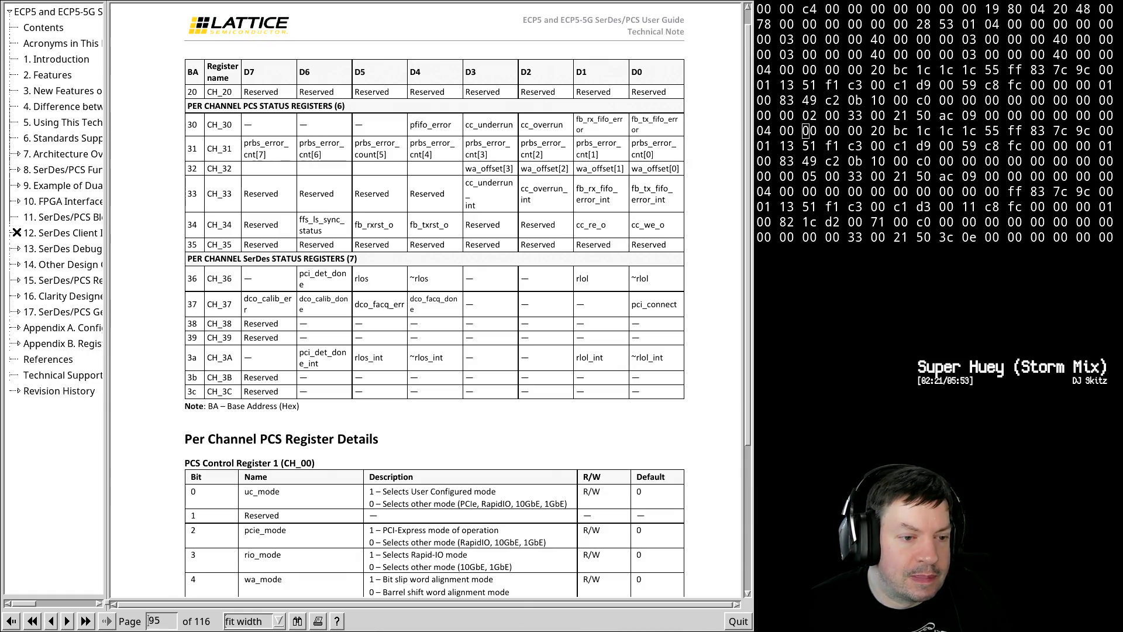
click(19, 201)
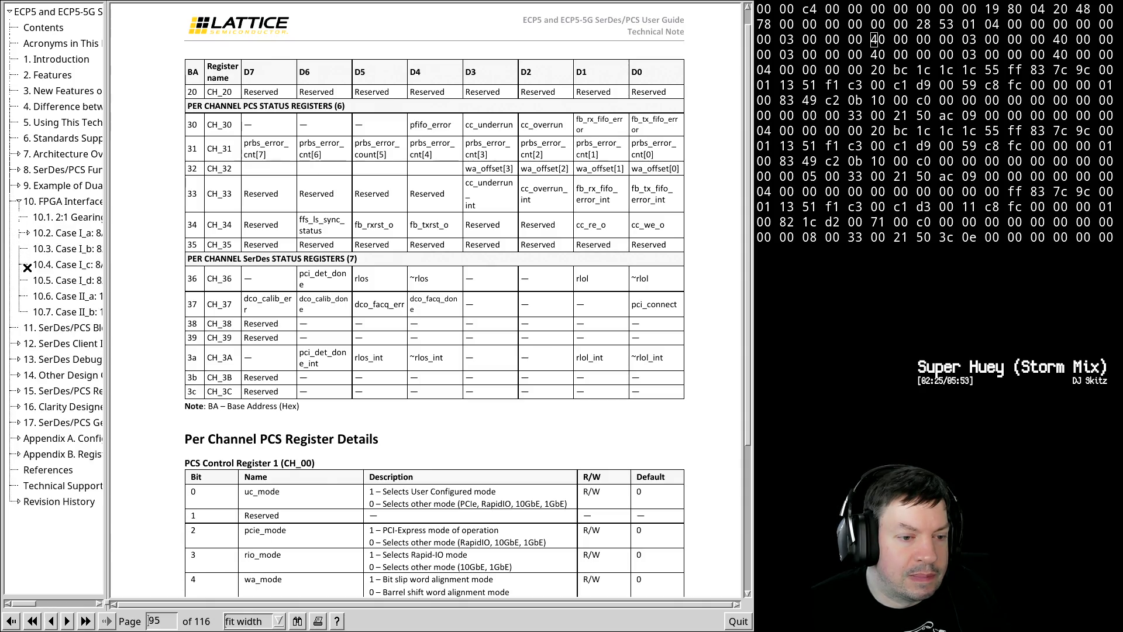
click(18, 201)
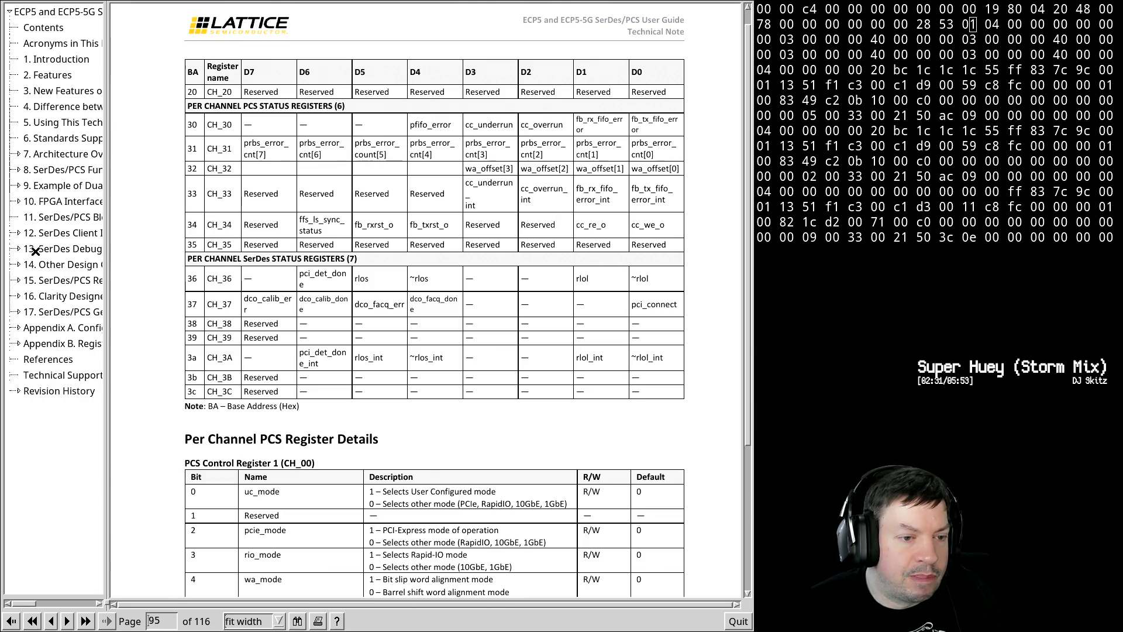
click(20, 201)
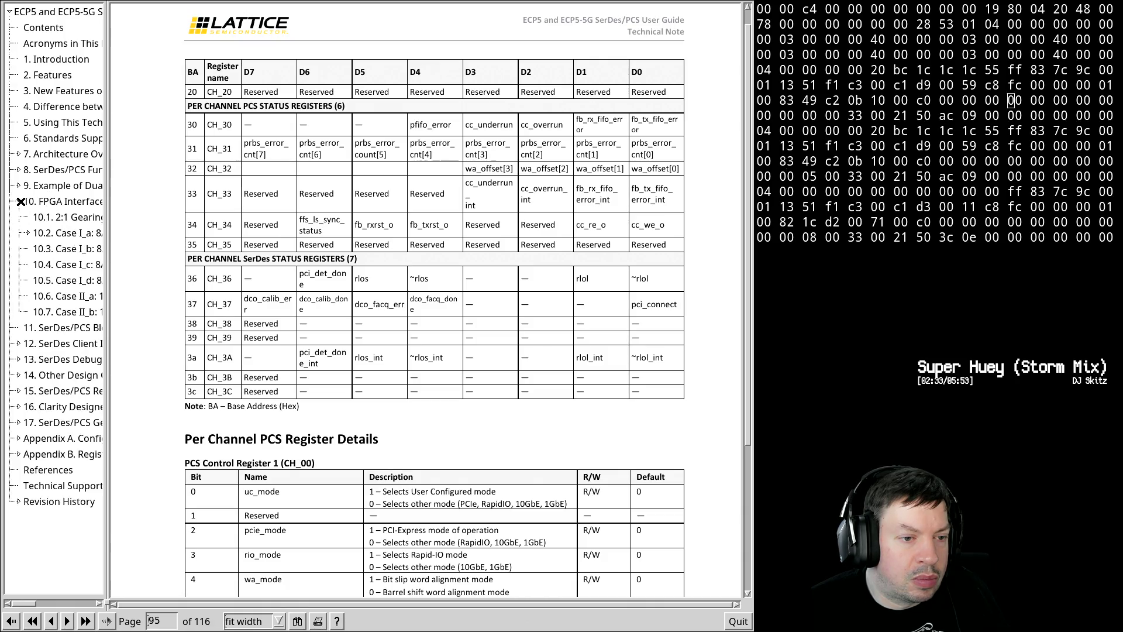
click(21, 201)
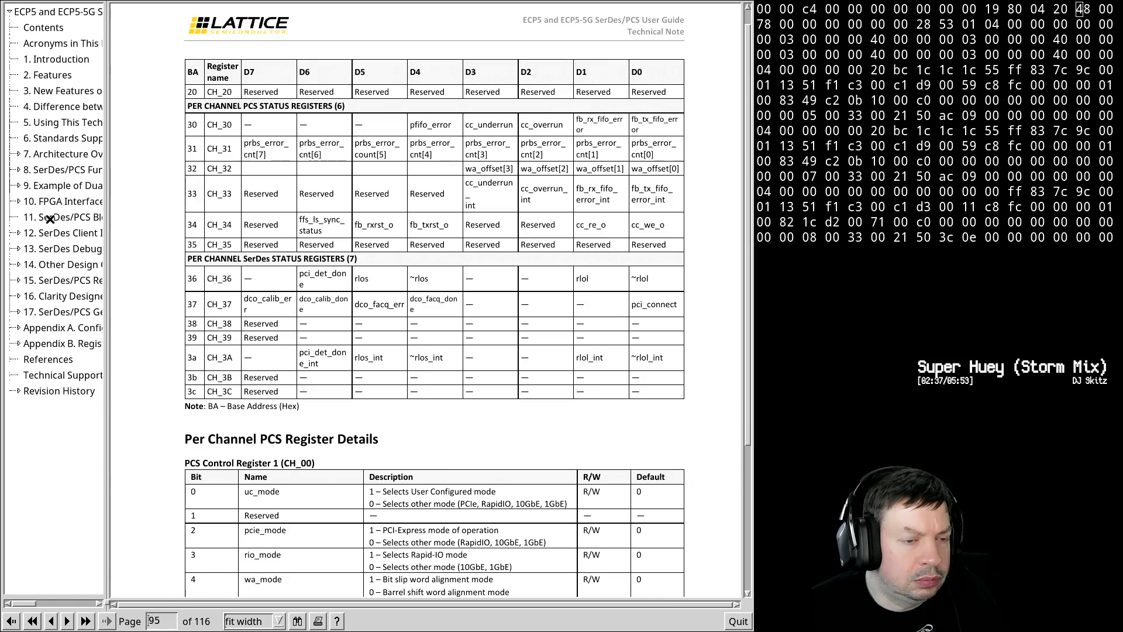
click(17, 171)
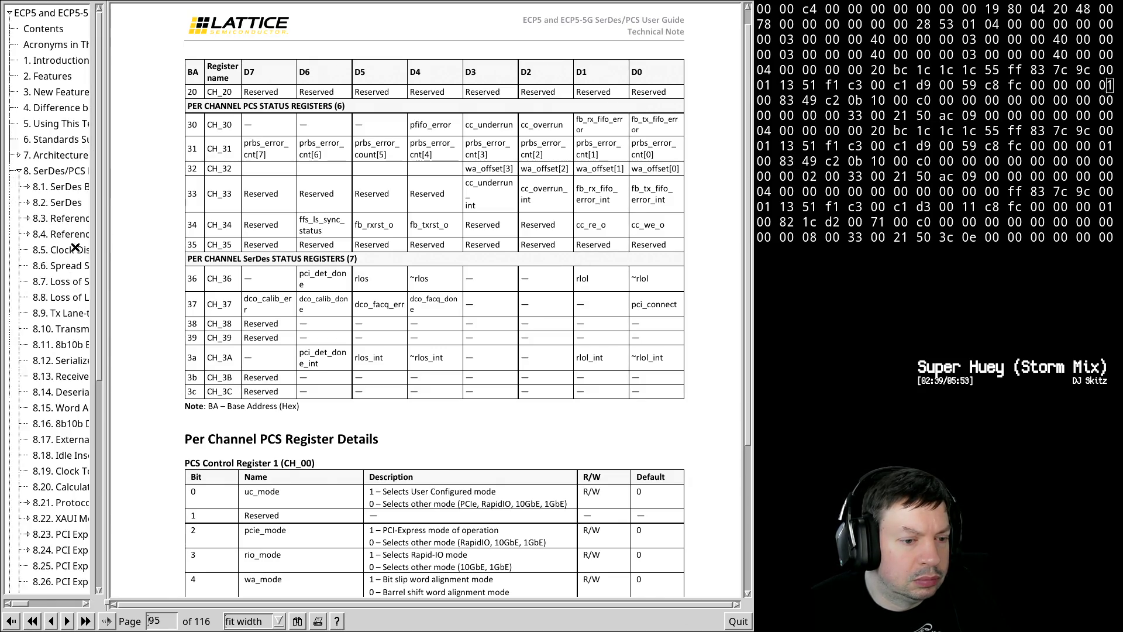
click(71, 537)
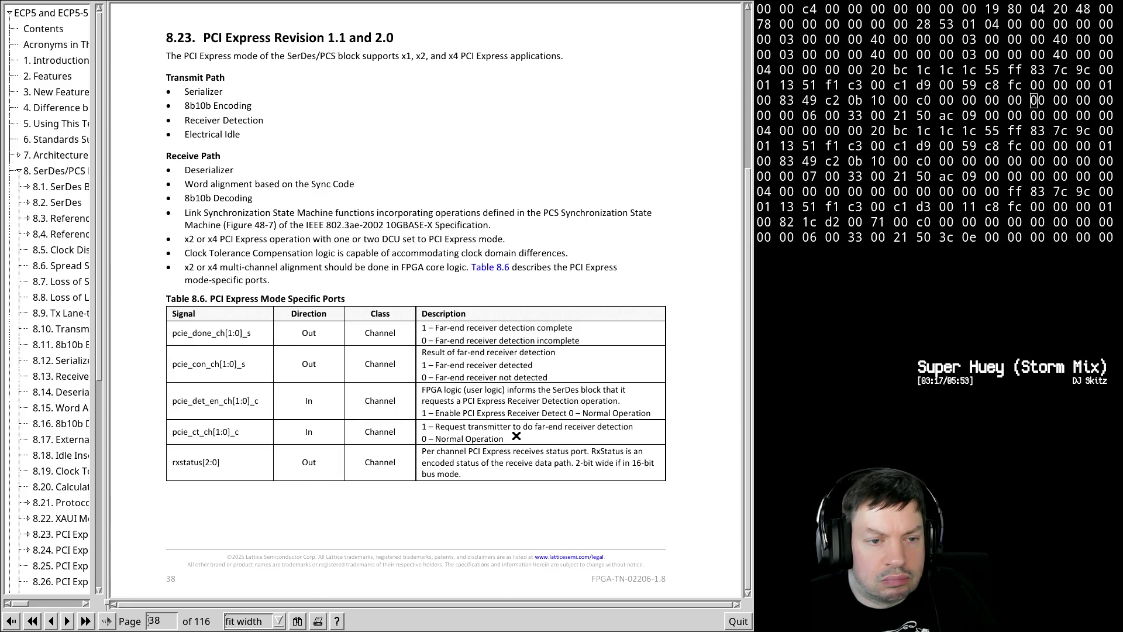
scroll(516, 436, down, 2)
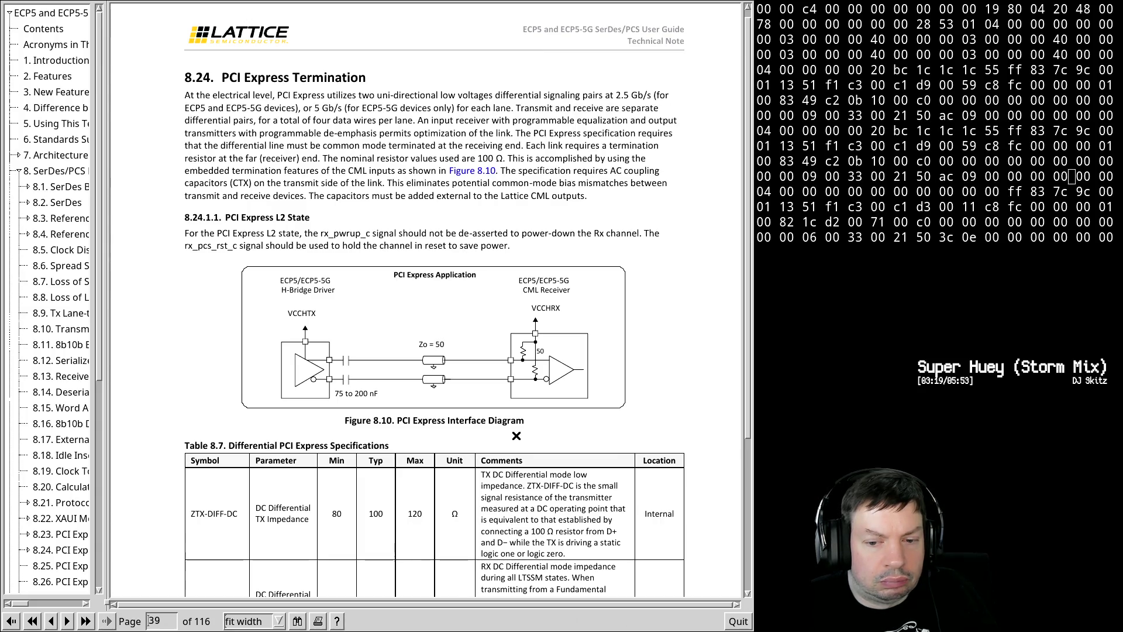
scroll(516, 435, down, 1)
scroll(516, 435, down, 1)
scroll(516, 436, down, 1)
scroll(516, 435, down, 1)
scroll(515, 433, down, 3)
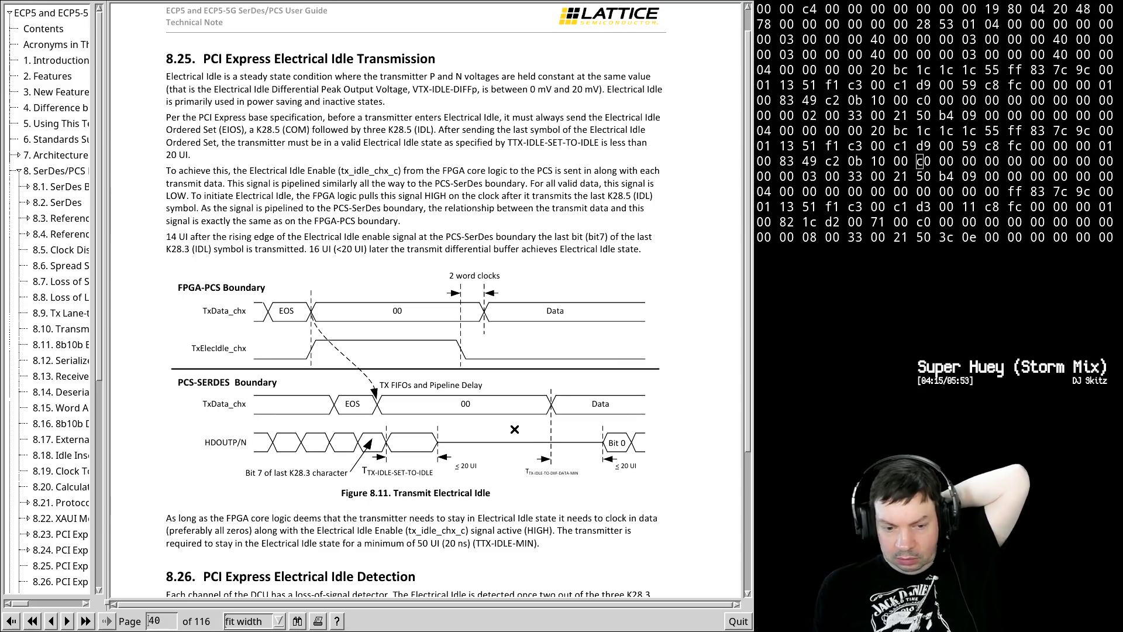
scroll(433, 389, down, 2)
scroll(434, 390, down, 2)
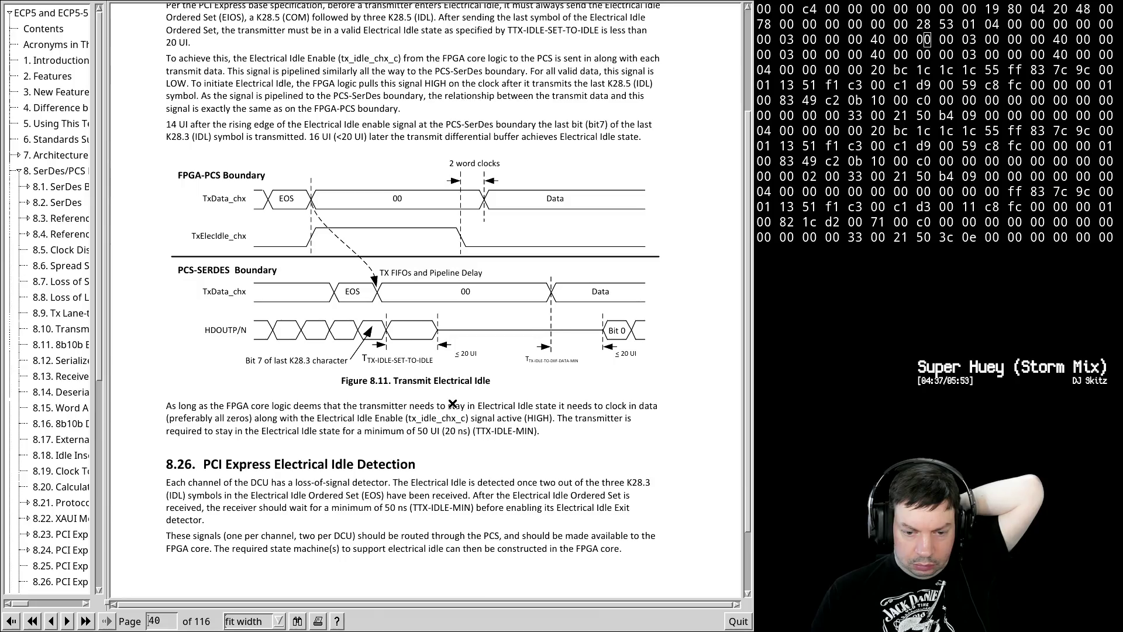
scroll(452, 403, down, 1)
scroll(452, 408, down, 5)
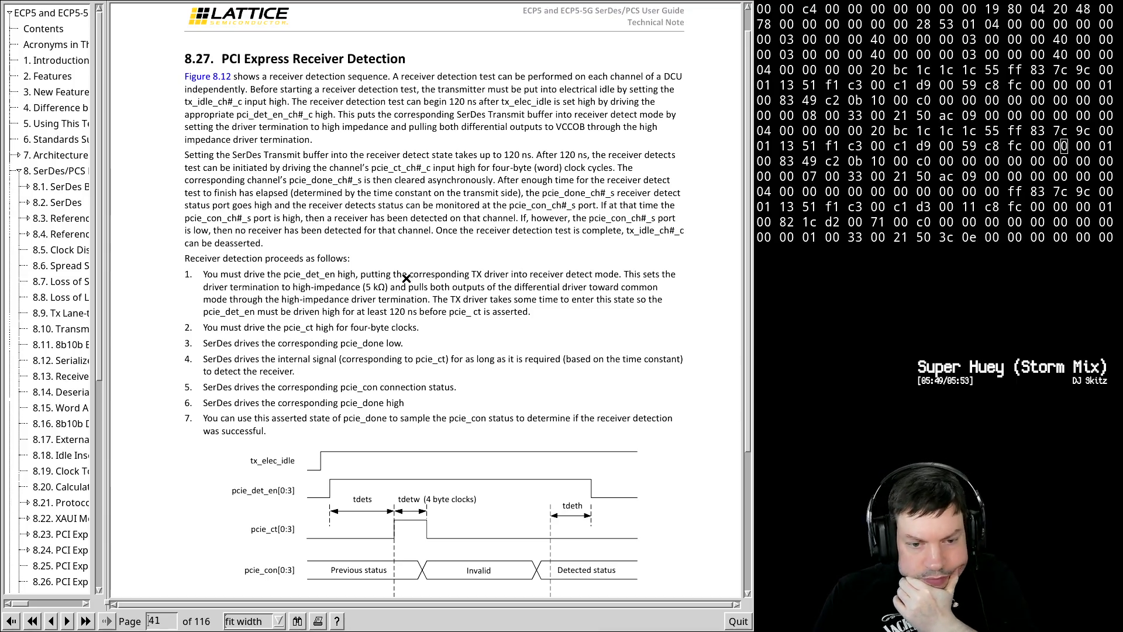
scroll(422, 289, down, 1)
scroll(447, 316, down, 2)
scroll(473, 333, down, 2)
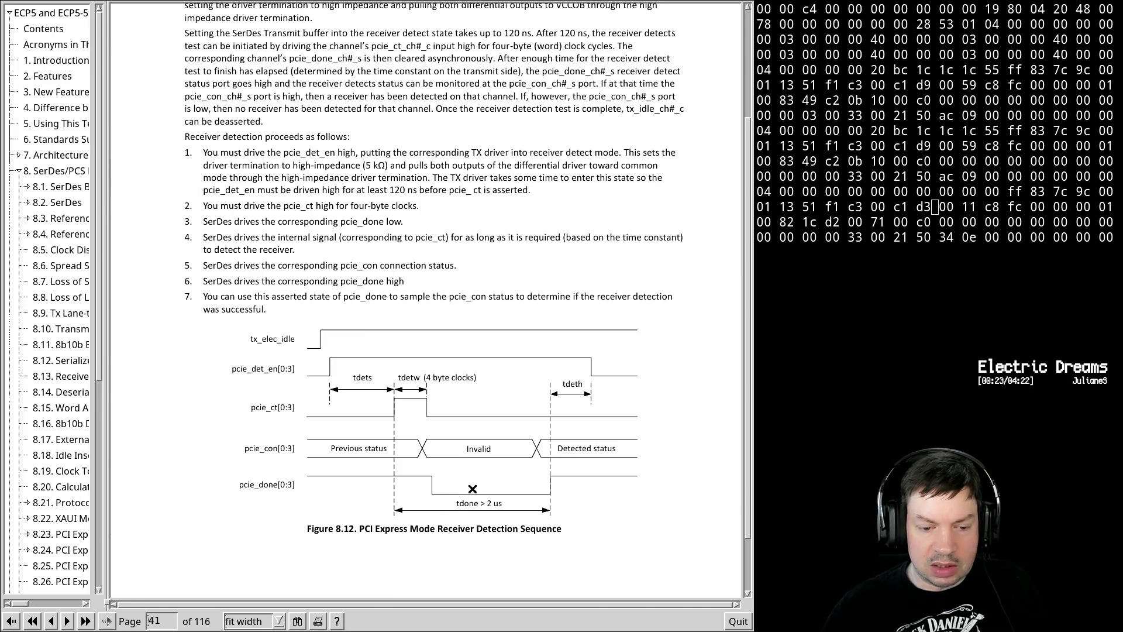
scroll(473, 517, down, 1)
scroll(473, 518, down, 1)
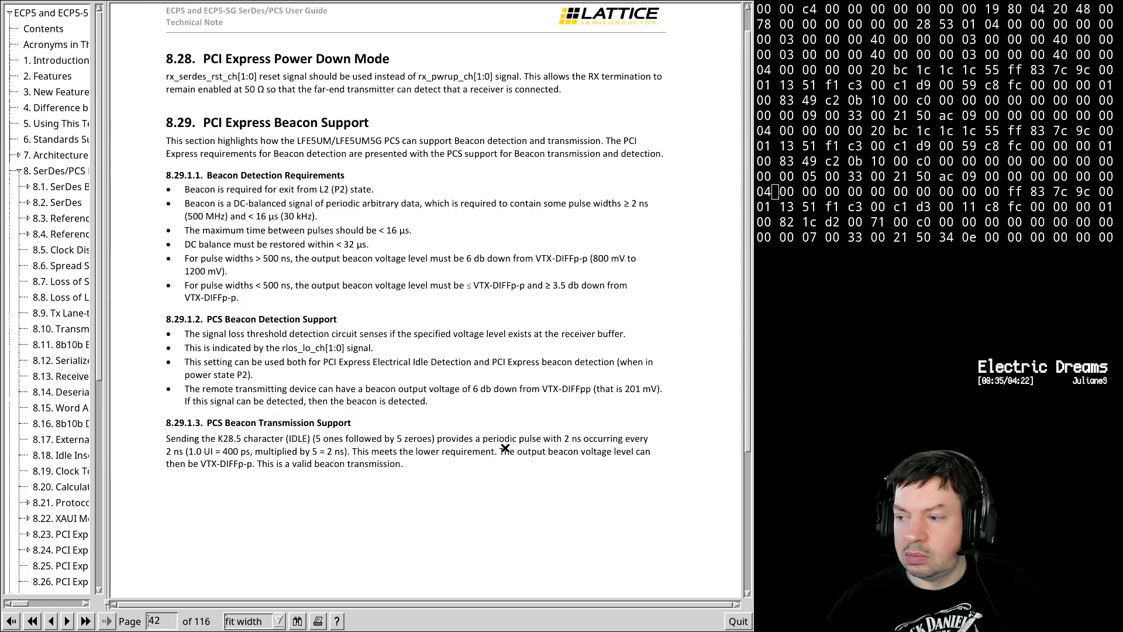
- Switch from xpdf to the Firefox window with the Debian buildd page
key(alt+Tab)
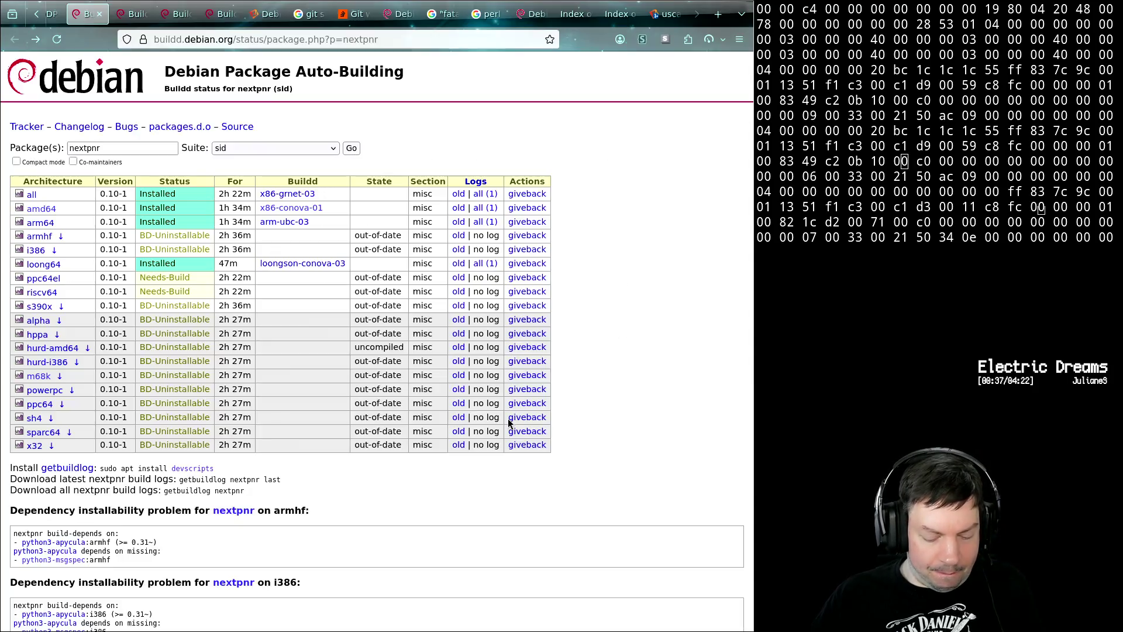
- Reload the nextpnr buildd status showing ppc64el installed, then open Twitch in a new tab
click(58, 40)
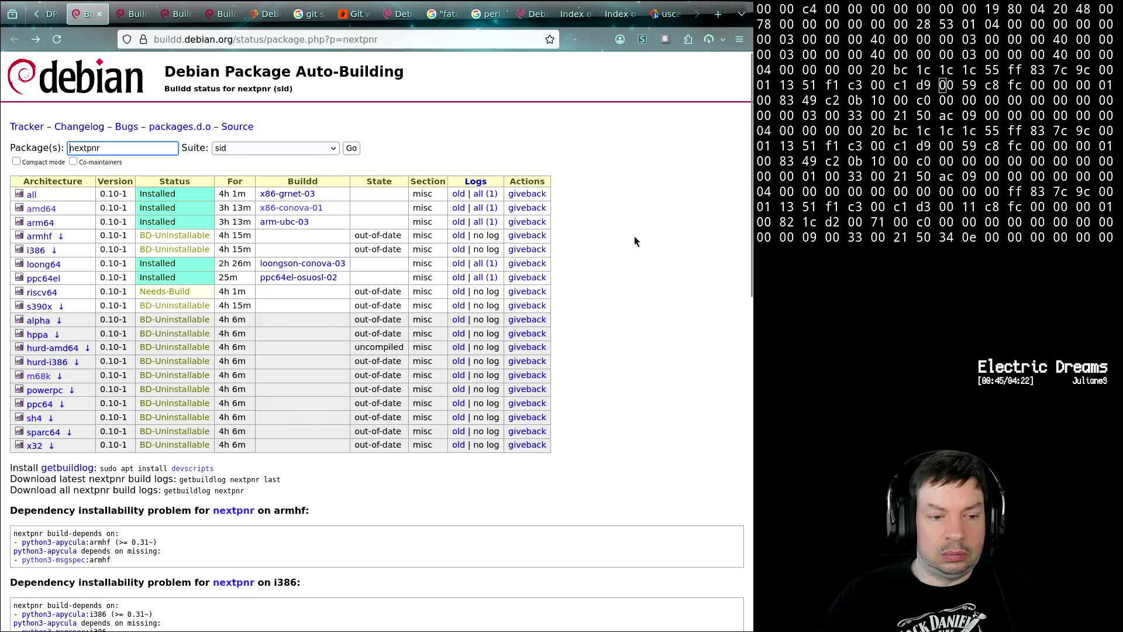
click(718, 14)
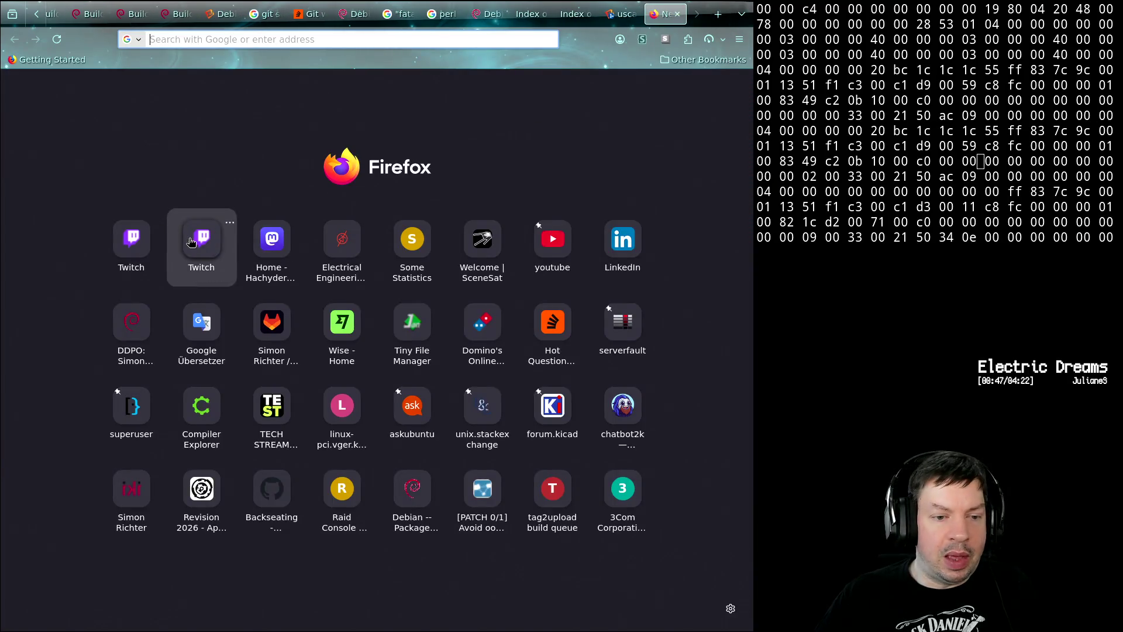
click(143, 242)
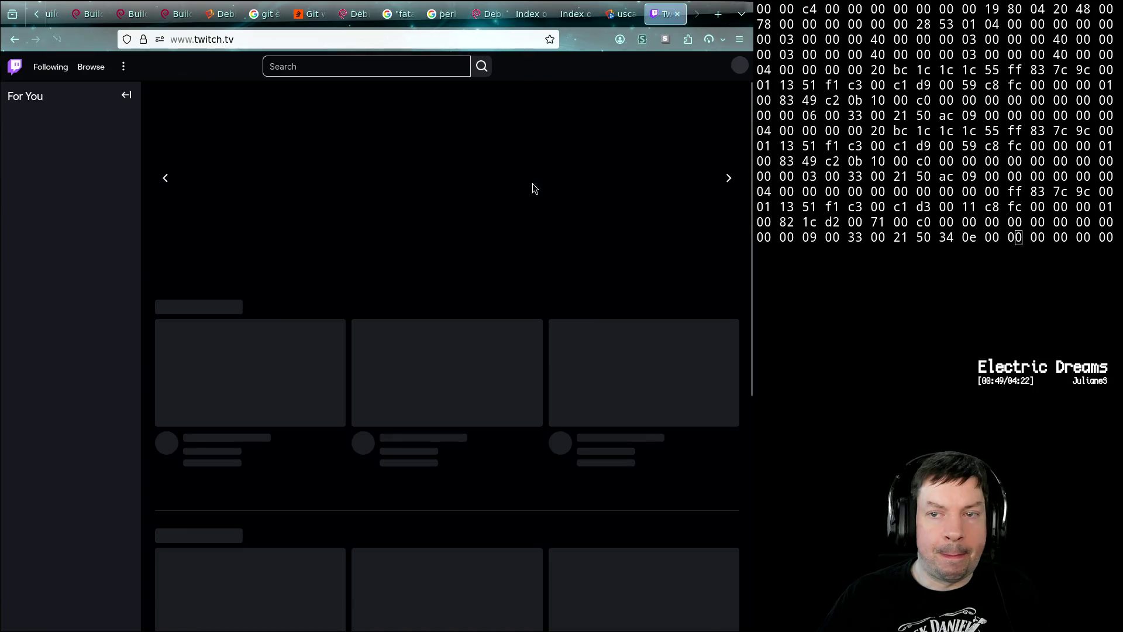
- Open the Twitch stream manager dashboard in a new tab, then return to the Twitch home page tab
key(ctrl+t)
click(212, 243)
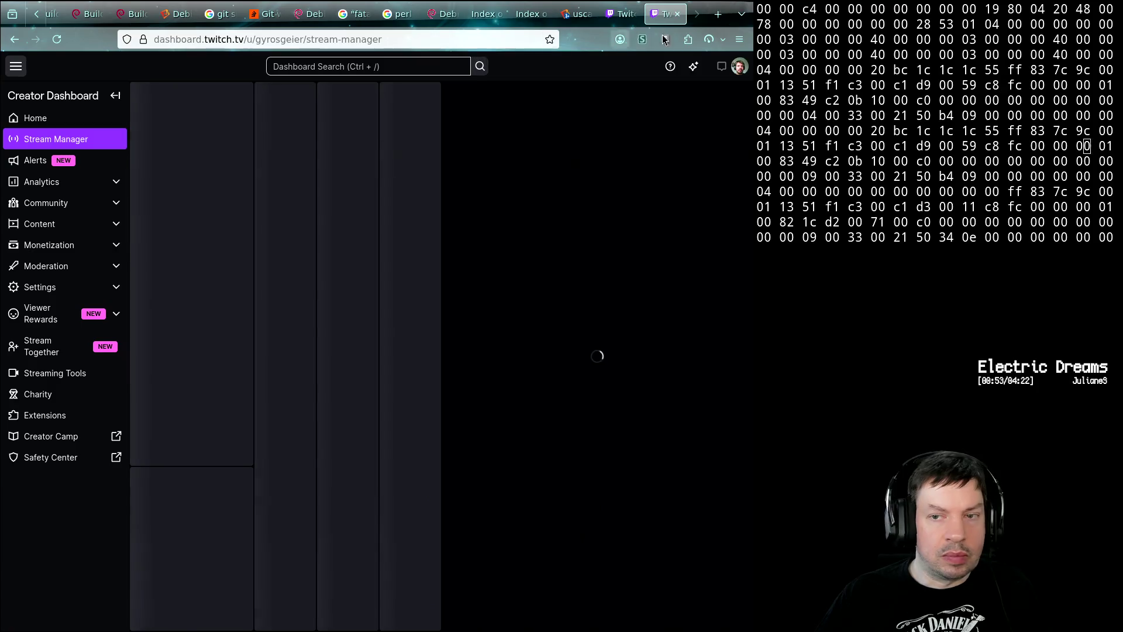
click(617, 15)
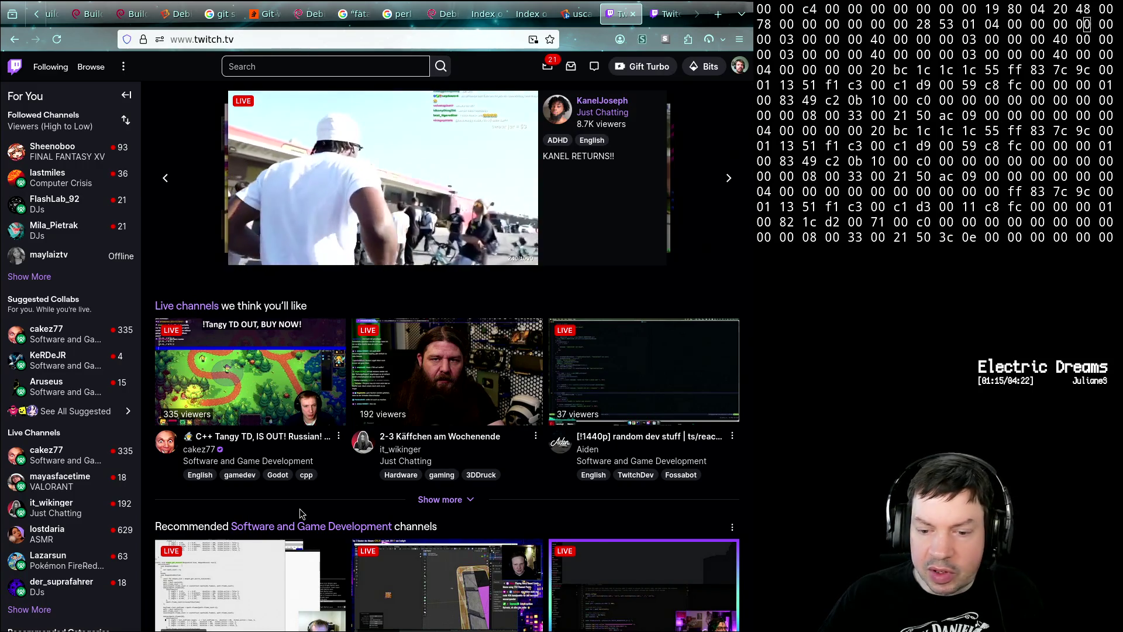
scroll(347, 485, down, 2)
scroll(346, 486, down, 1)
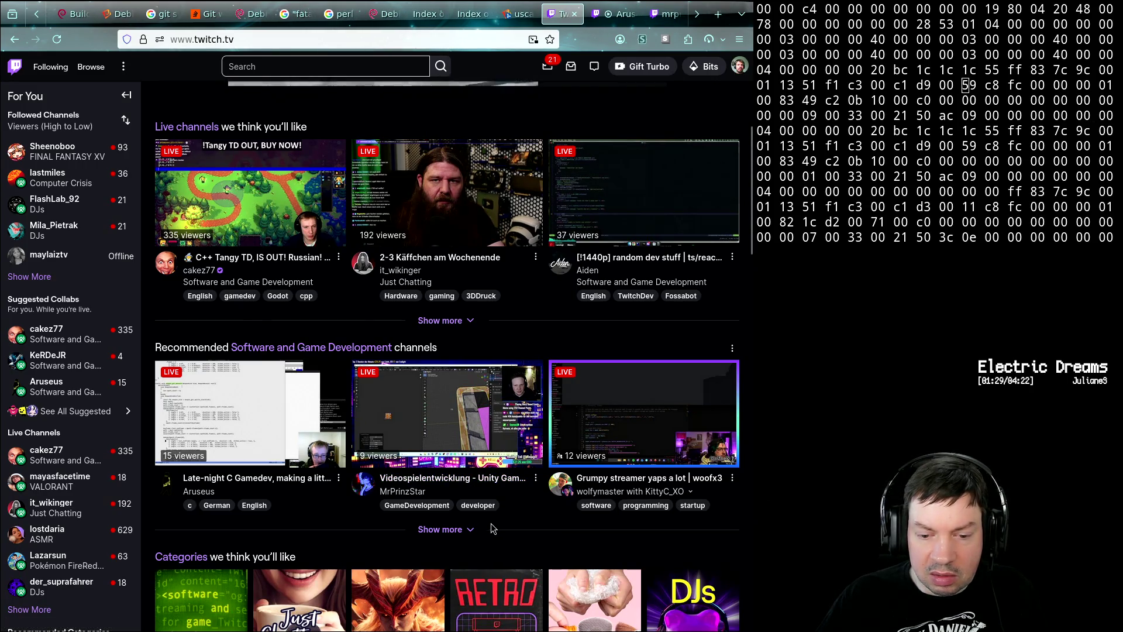
scroll(531, 511, down, 2)
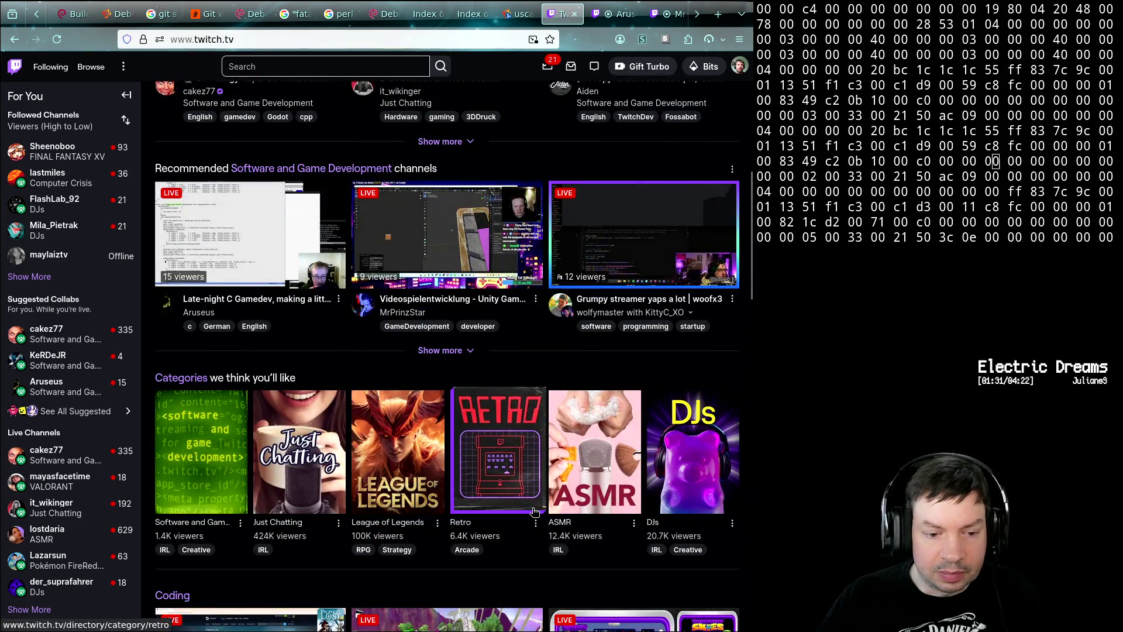
scroll(532, 512, down, 3)
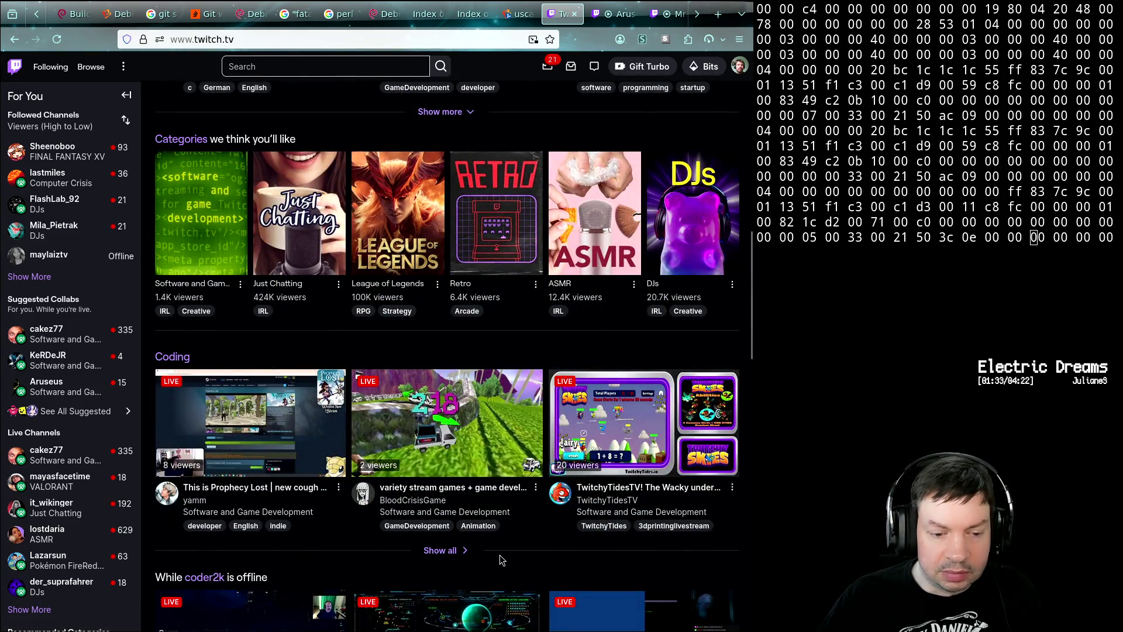
scroll(518, 557, down, 3)
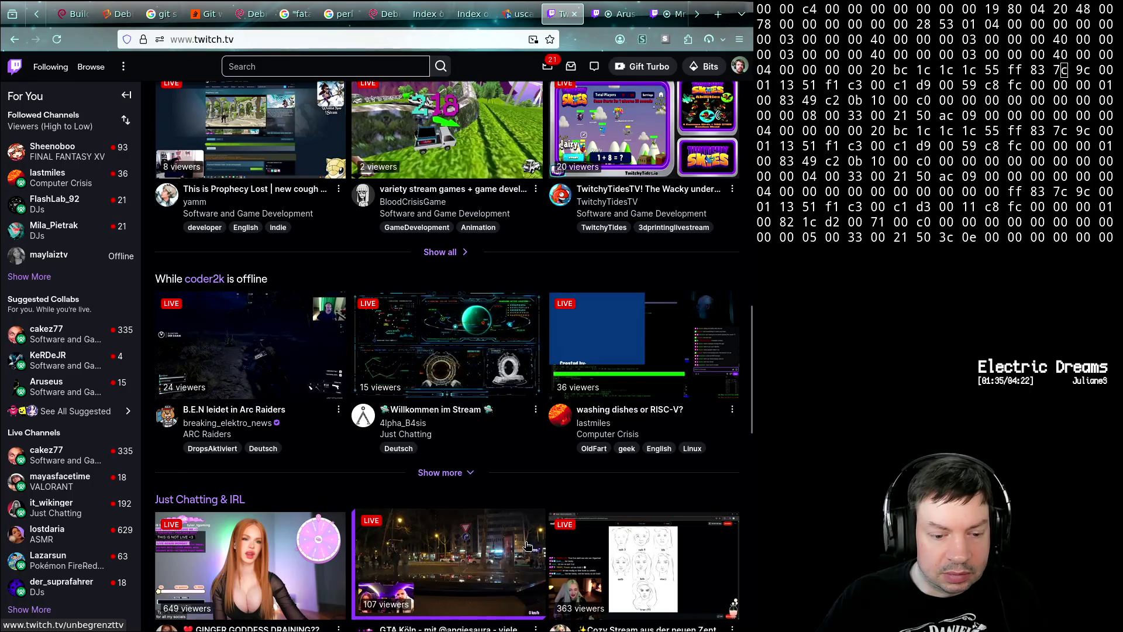
scroll(526, 542, down, 2)
scroll(526, 542, down, 2)
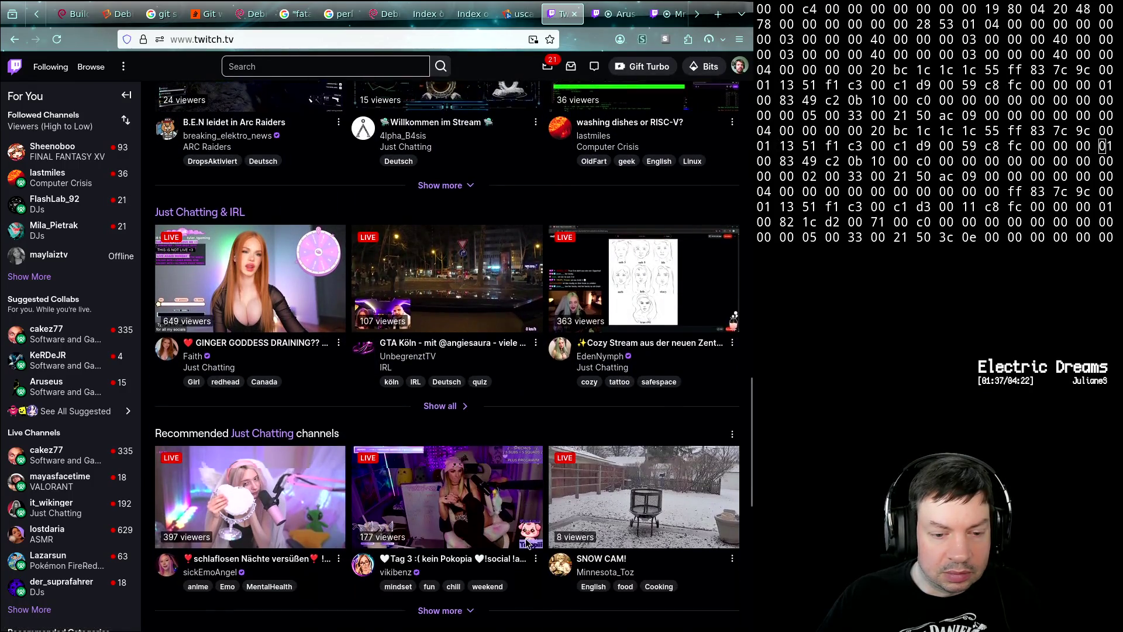
scroll(526, 543, down, 2)
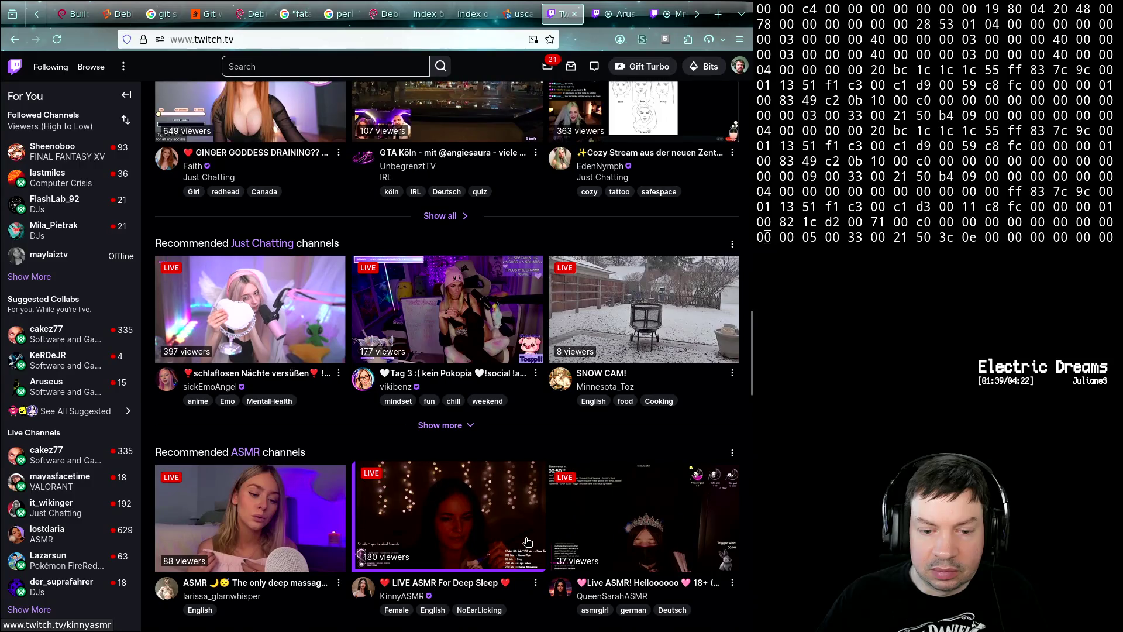
scroll(527, 536, down, 3)
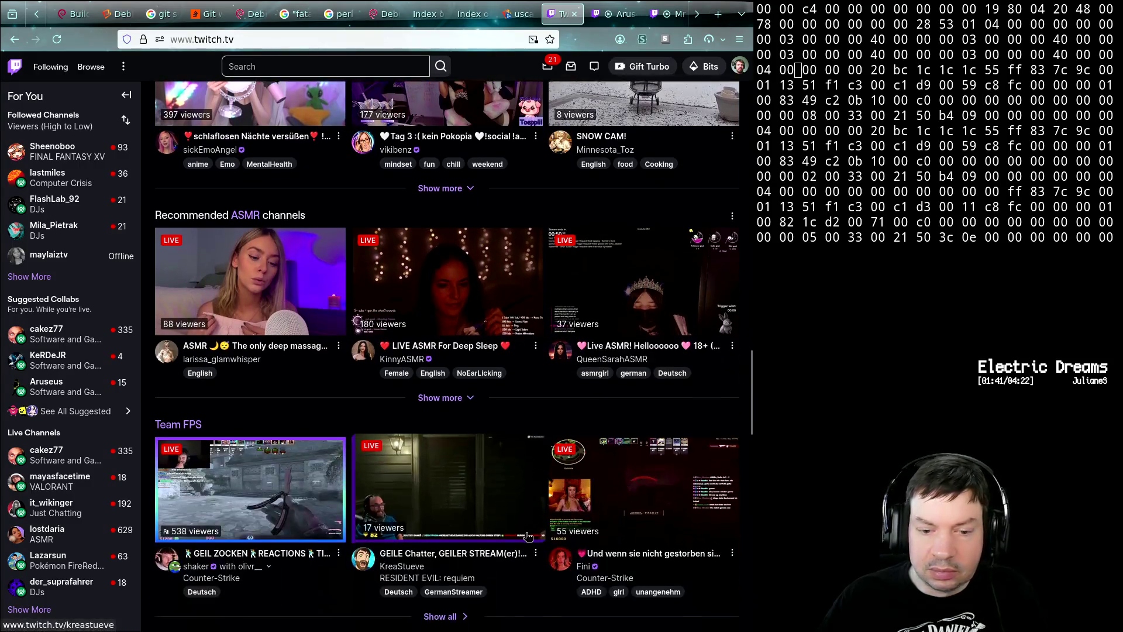
scroll(527, 536, down, 3)
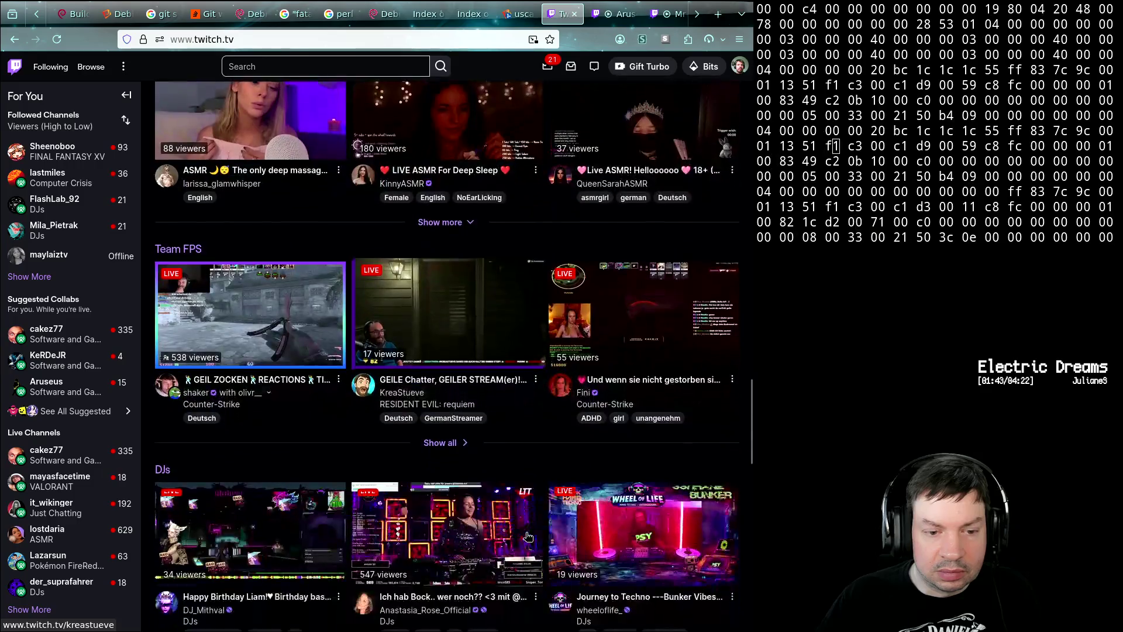
scroll(527, 535, down, 2)
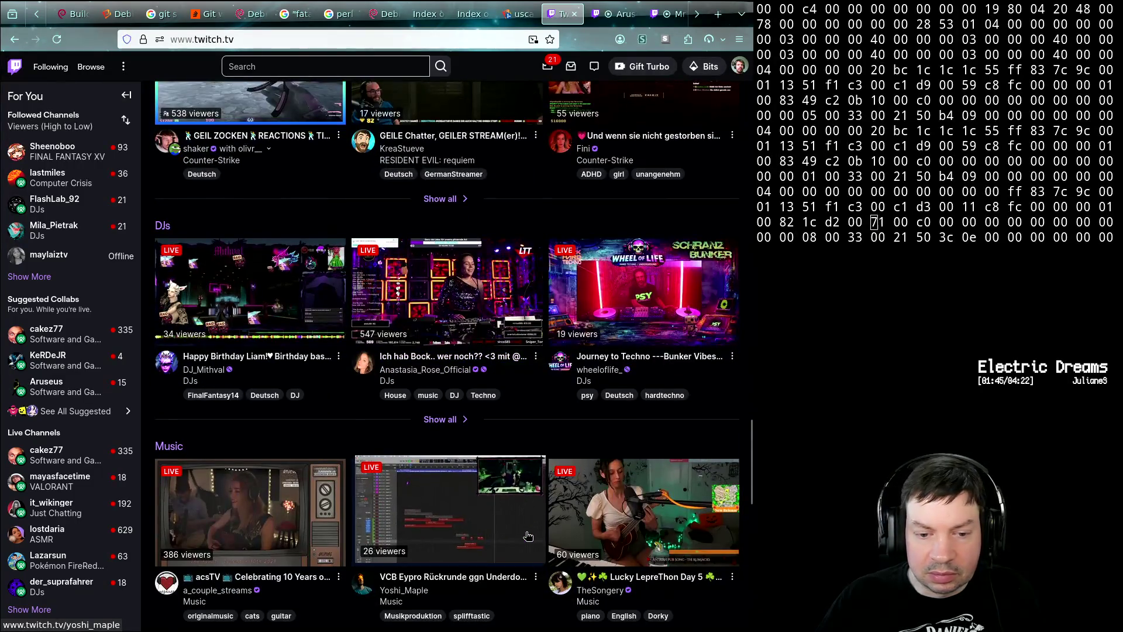
scroll(527, 537, down, 3)
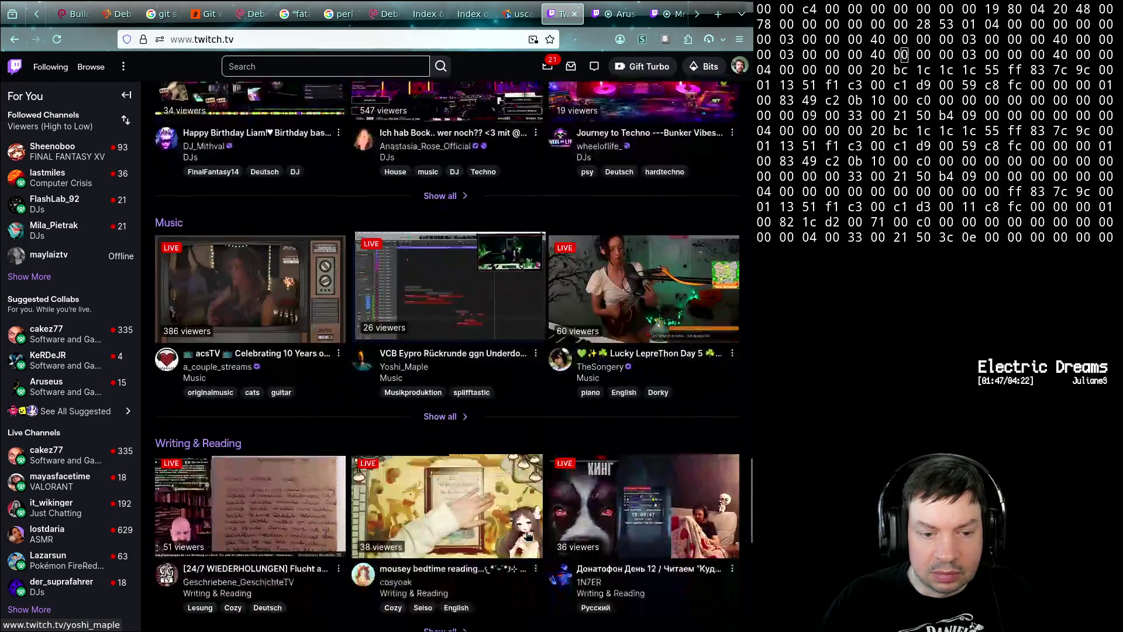
scroll(527, 537, down, 4)
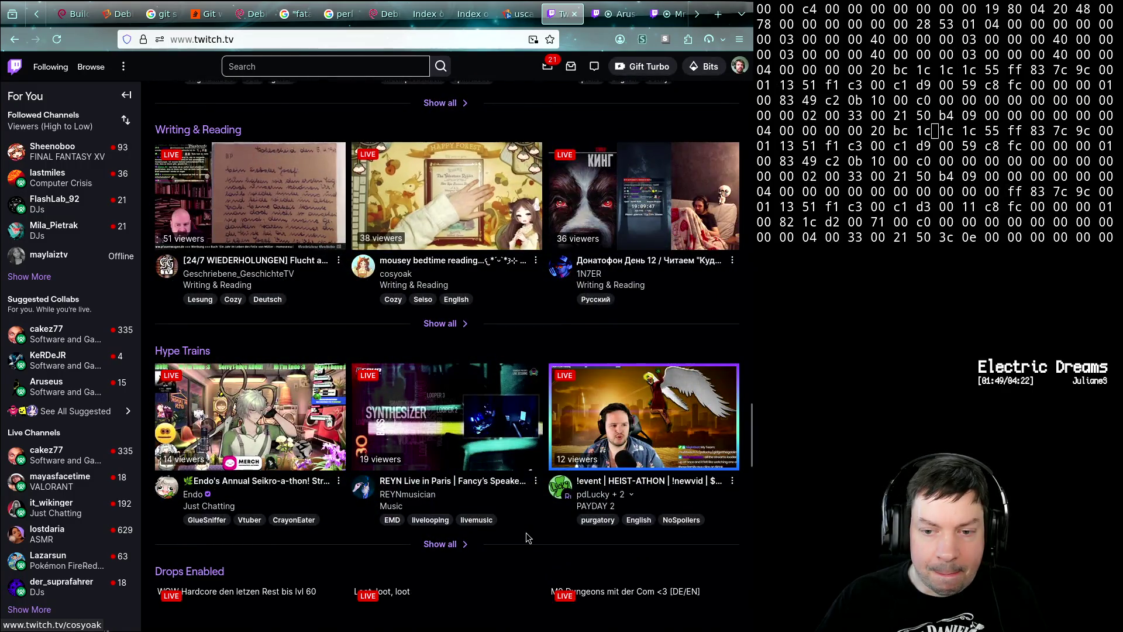
scroll(527, 536, down, 3)
scroll(527, 536, down, 4)
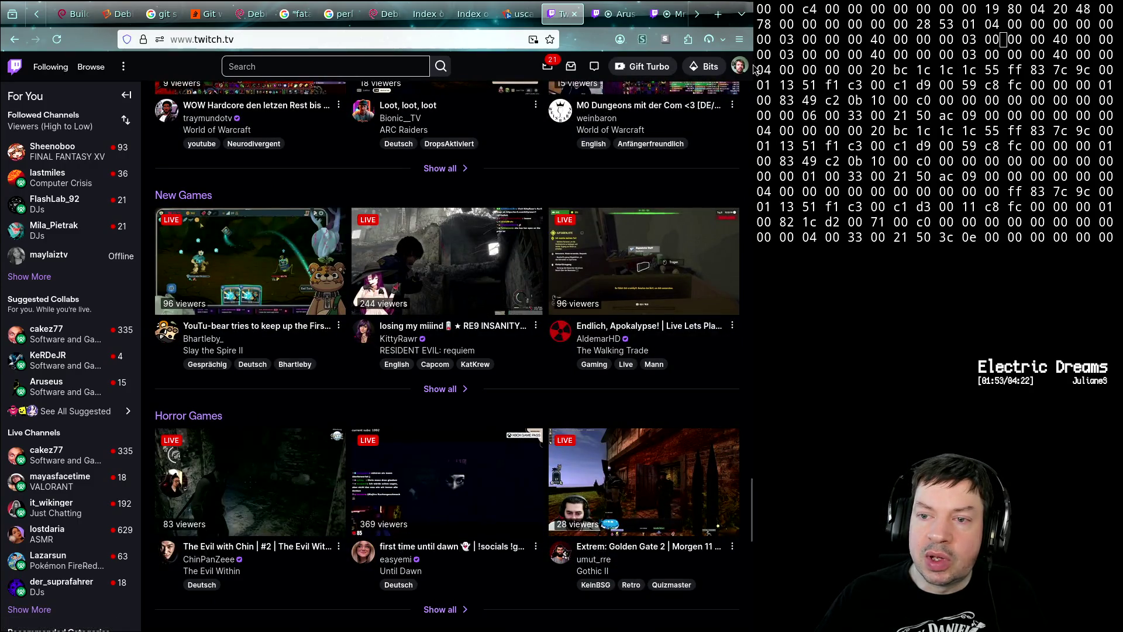
click(751, 85)
- View the Aruseus channel tab, then switch to the MrPrinzStar live channel tab
click(626, 16)
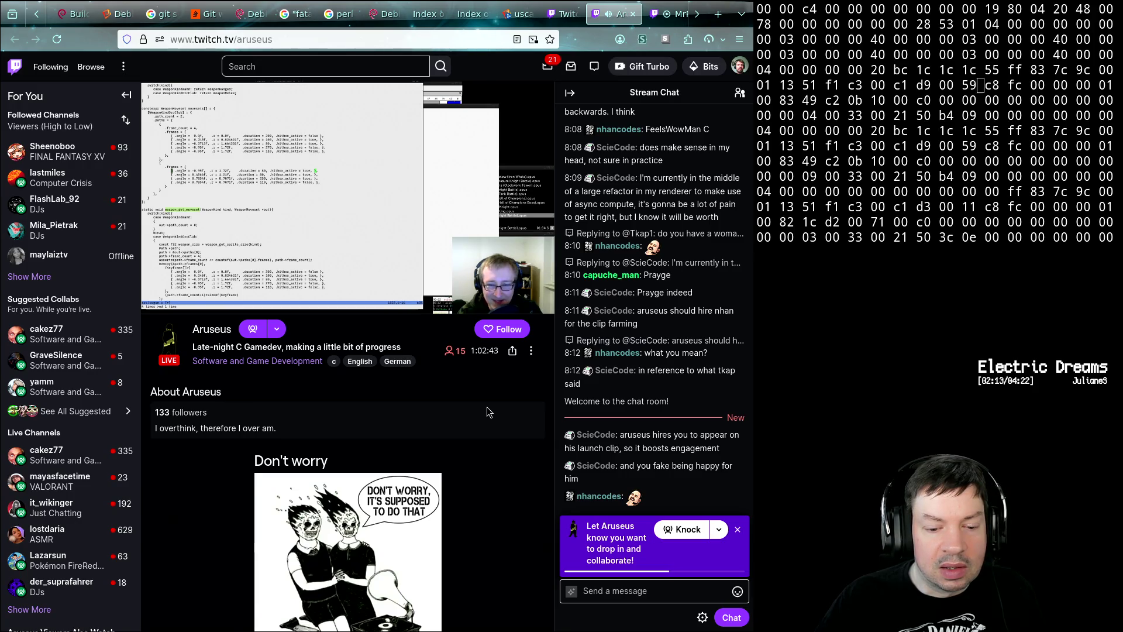
scroll(488, 413, down, 3)
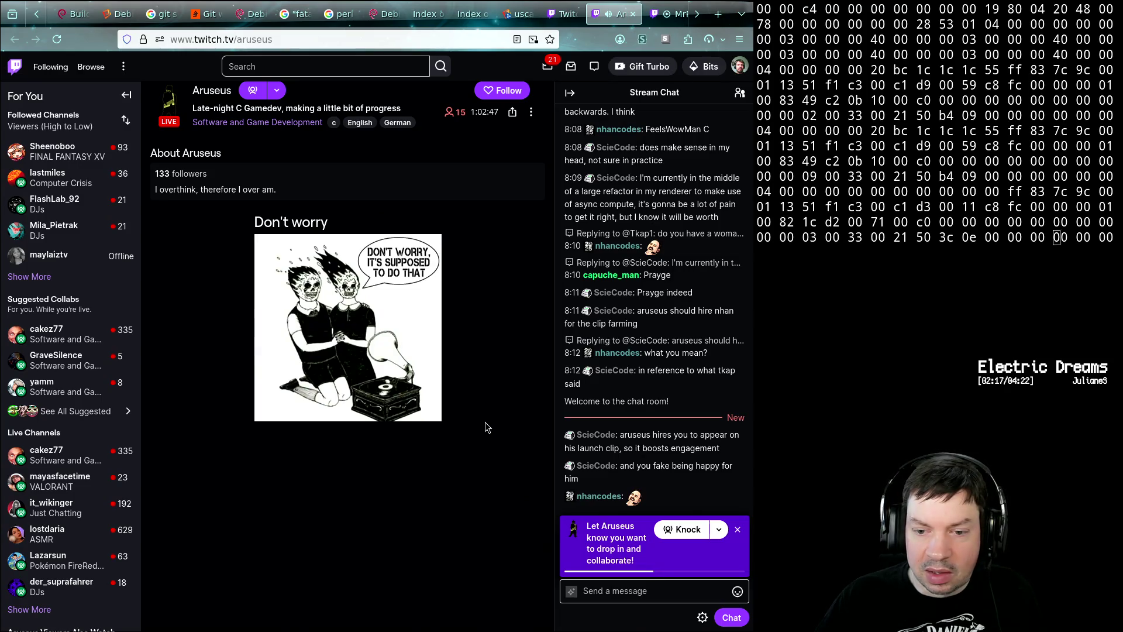
scroll(486, 427, up, 1)
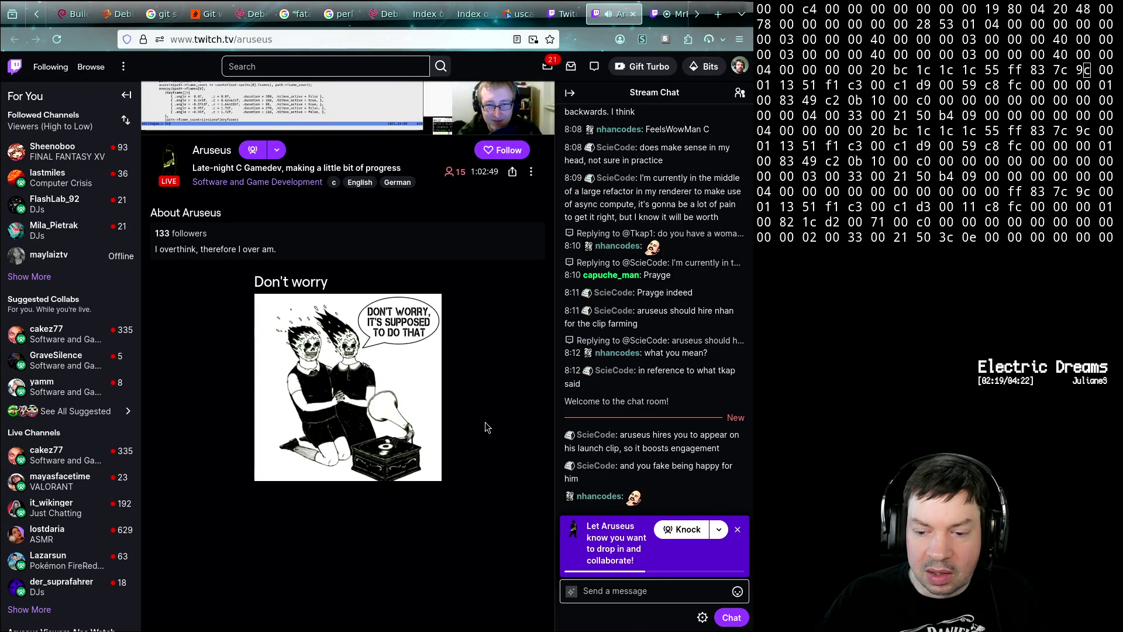
scroll(487, 427, up, 1)
scroll(487, 427, up, 2)
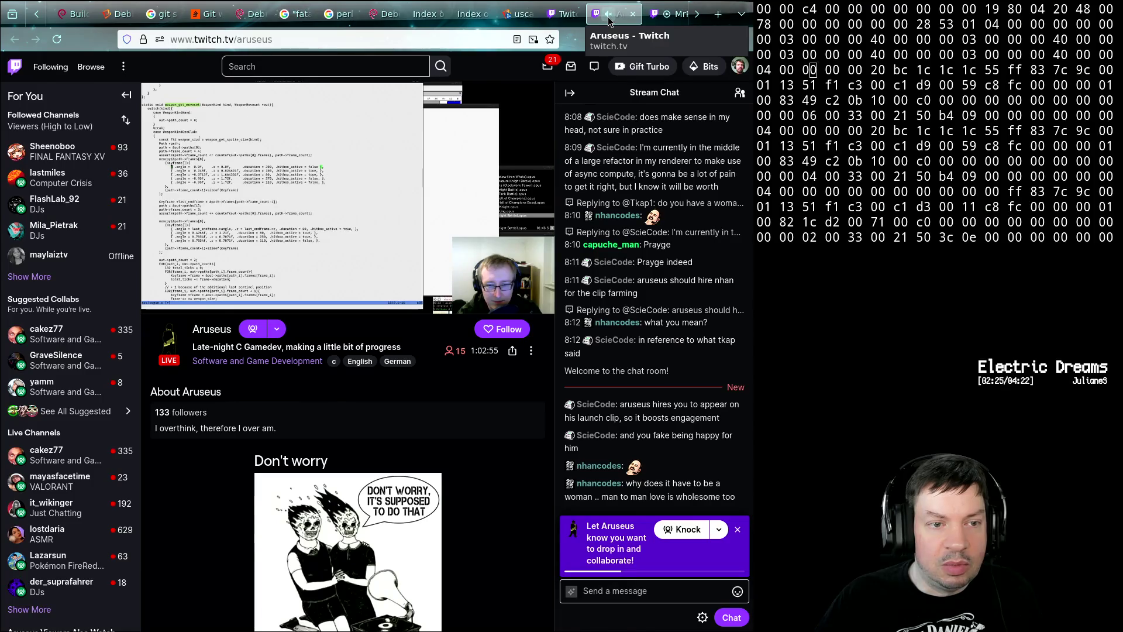
click(672, 14)
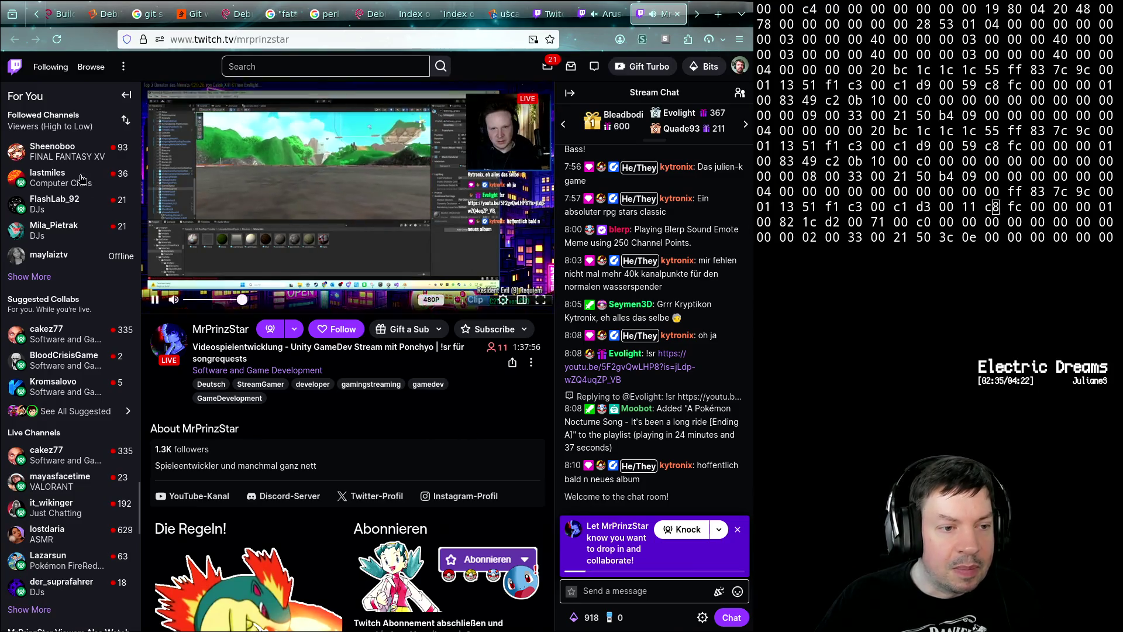
- Open lastmiles's channel in a new tab and close the MrPrinzStar stream tab
mouse_move(53, 178)
middle_click(51, 185)
mouse_move(52, 386)
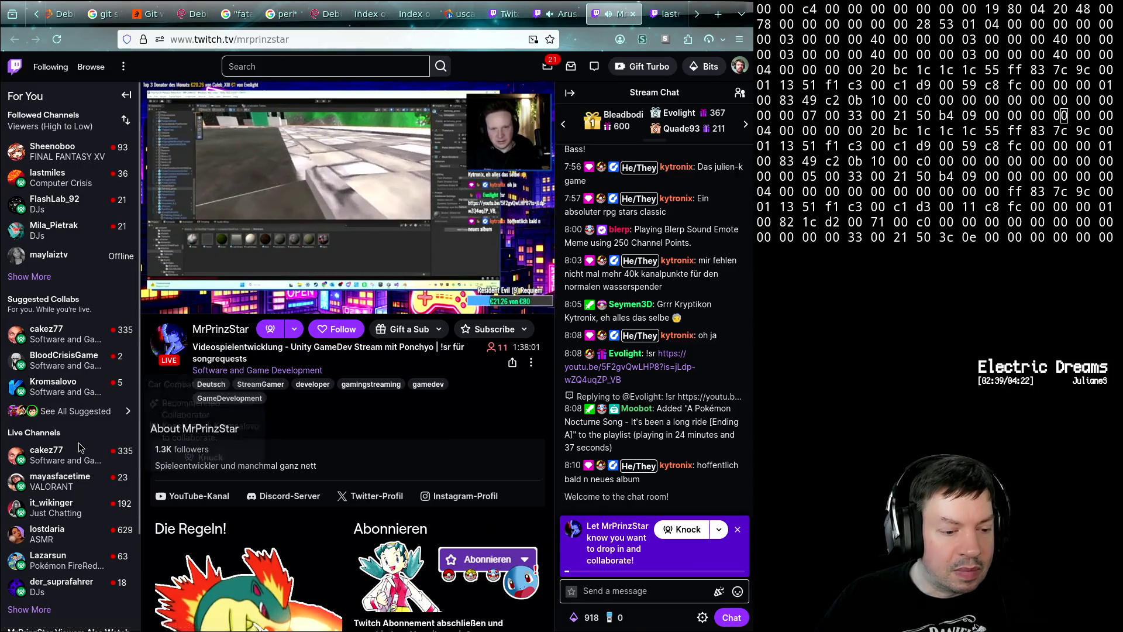
scroll(86, 421, down, 2)
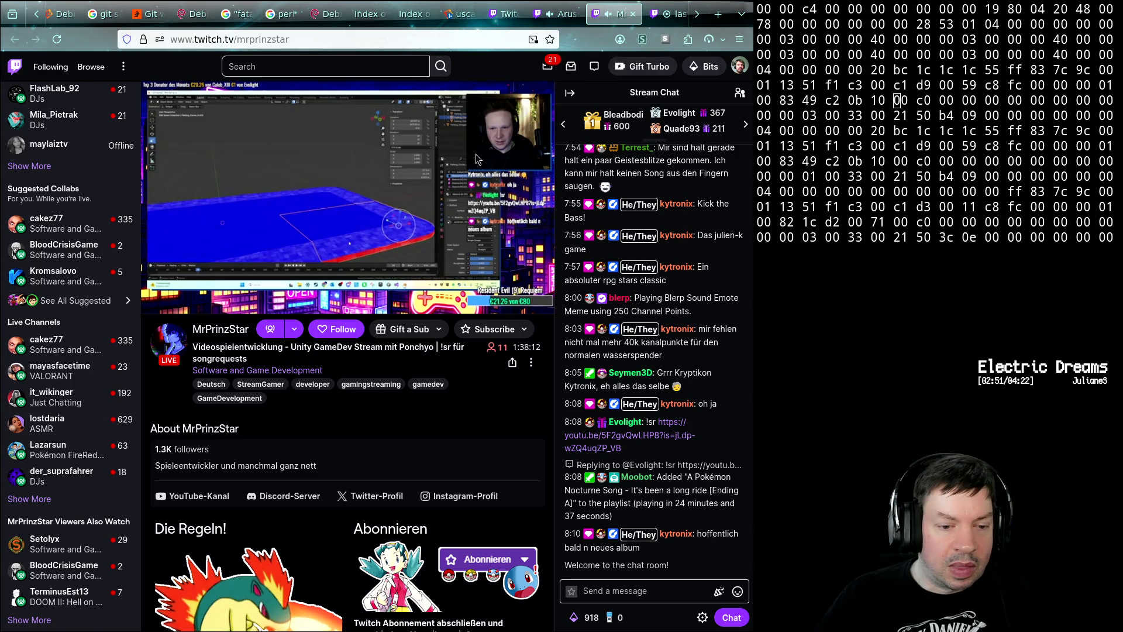
middle_click(594, 24)
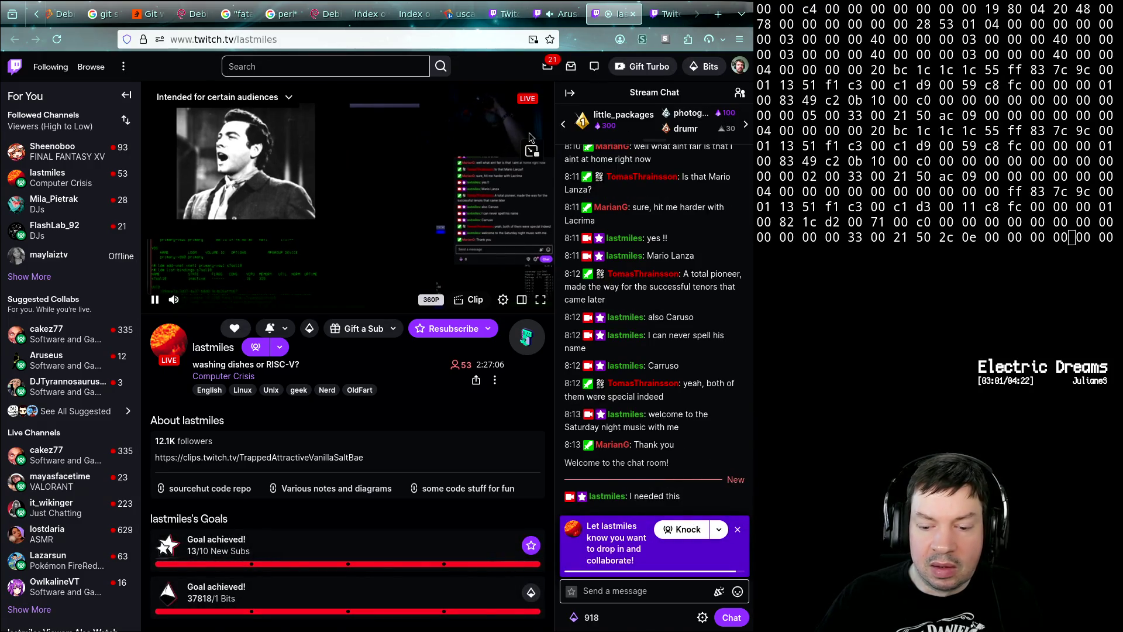
click(632, 14)
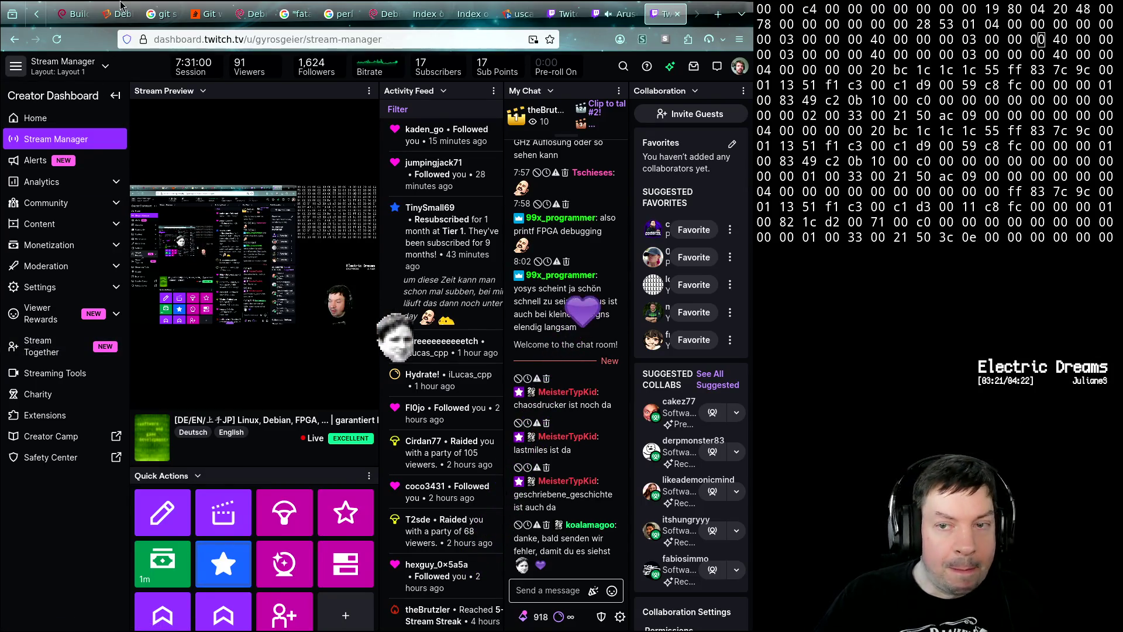
click(614, 13)
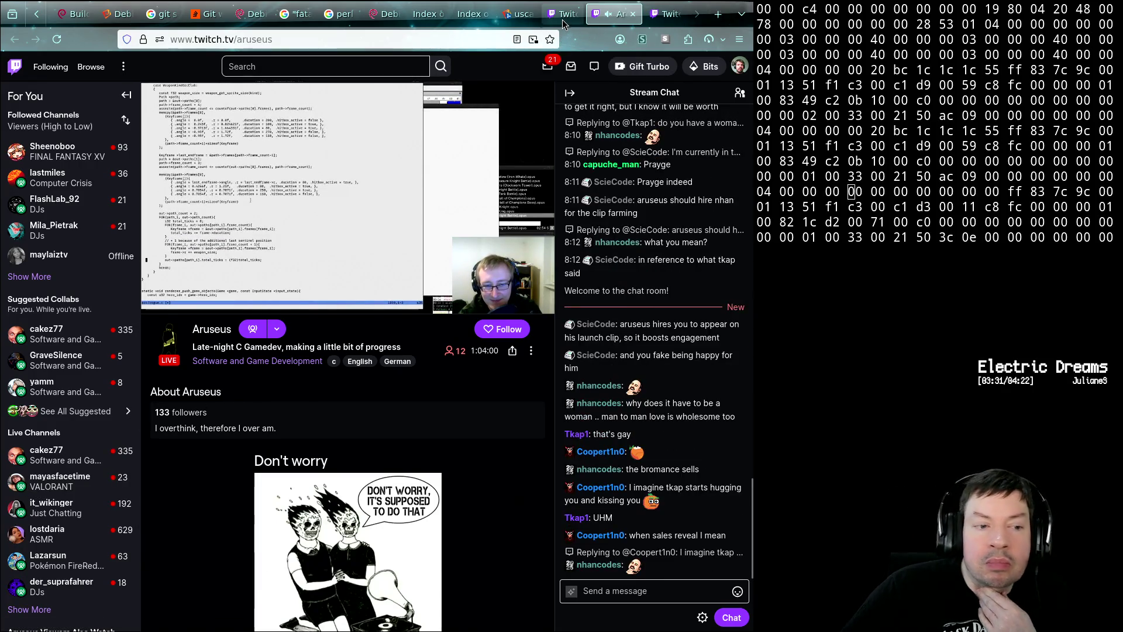
click(80, 412)
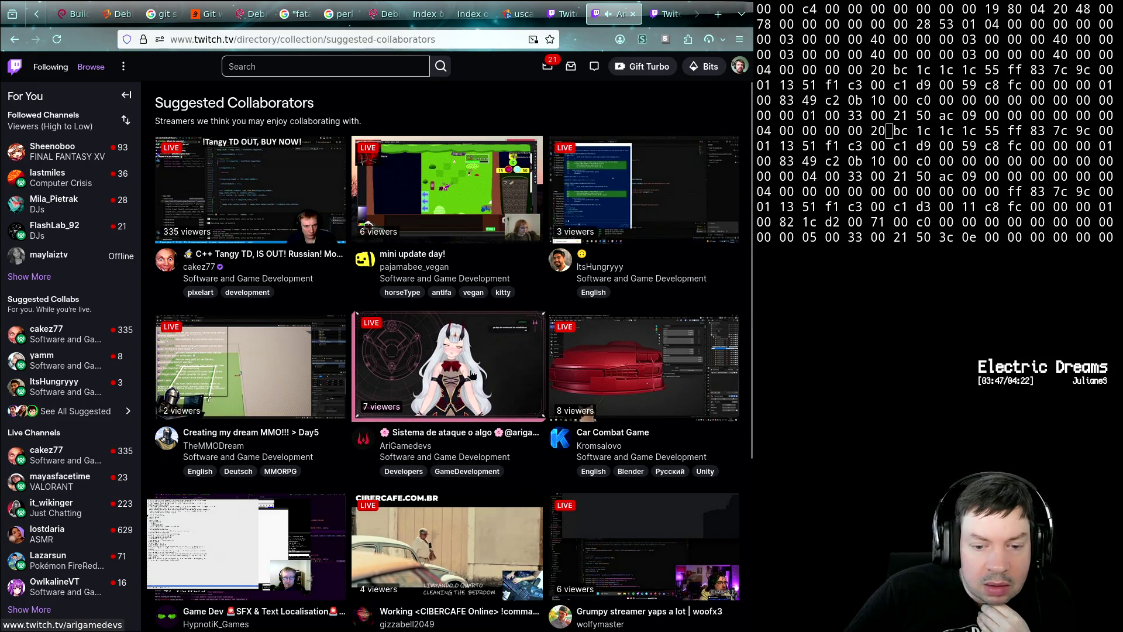
scroll(461, 355, down, 2)
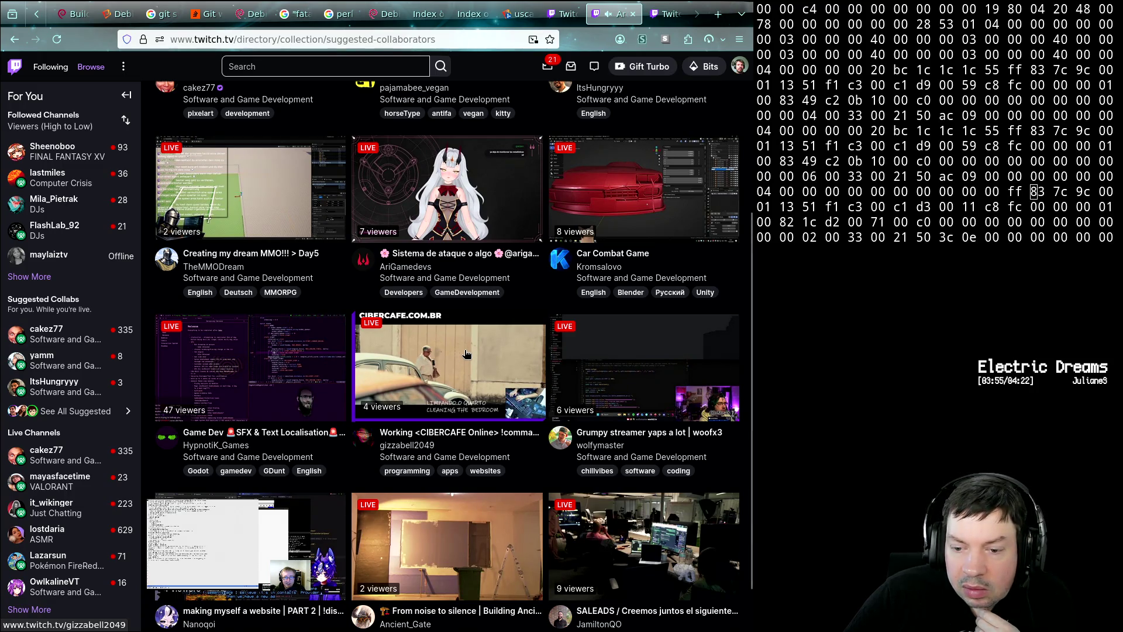
scroll(465, 354, down, 1)
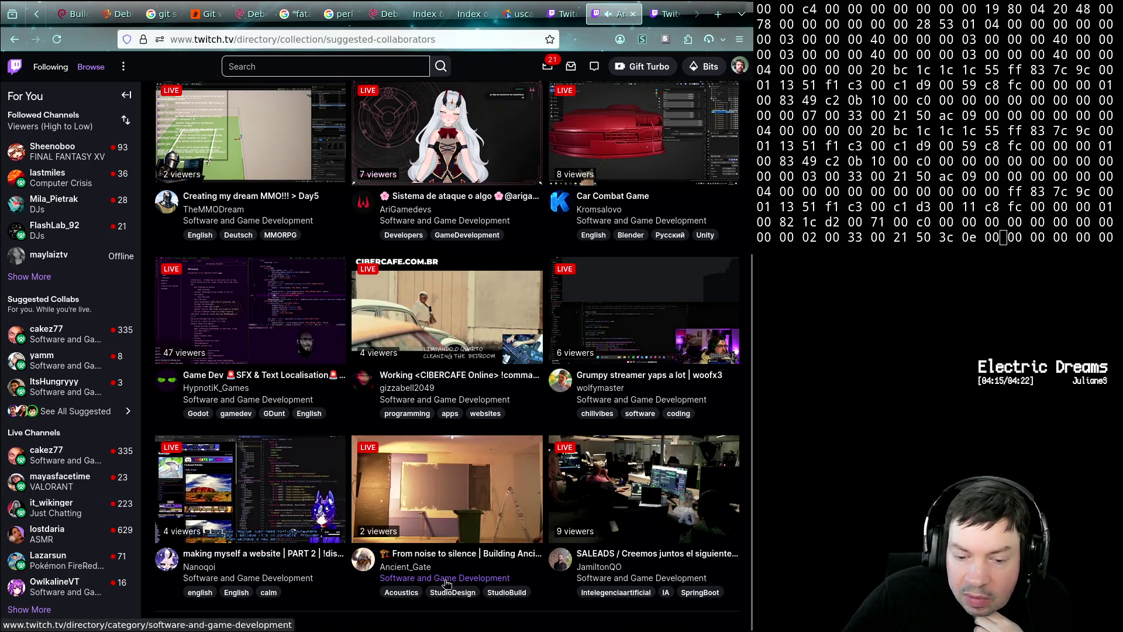
- Open the Software and Game Development category page
click(428, 577)
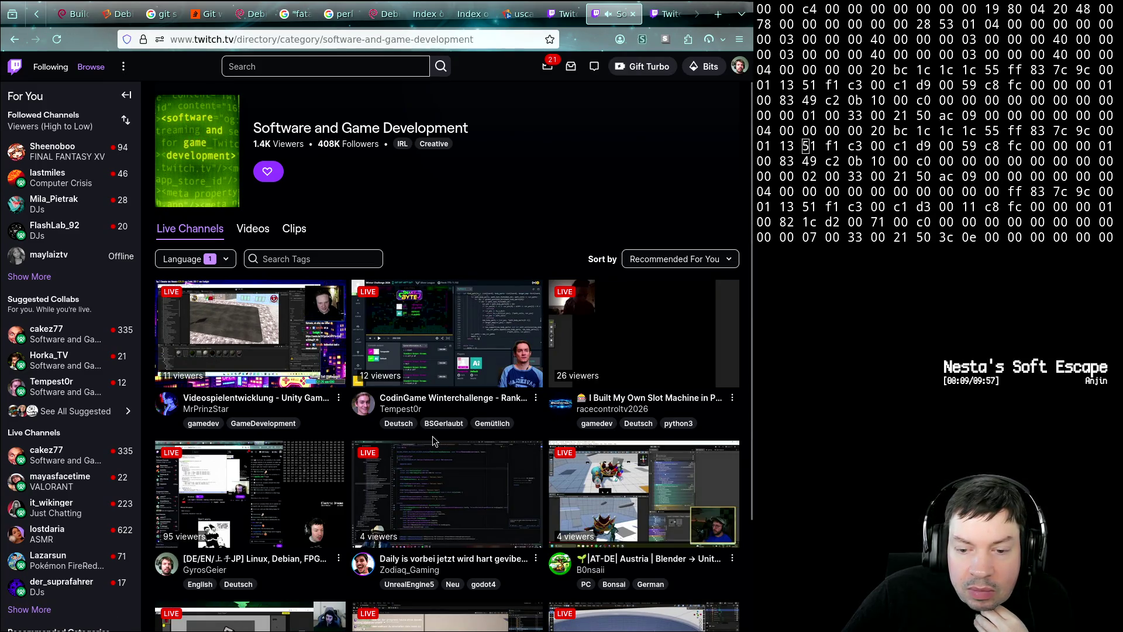
scroll(432, 440, down, 3)
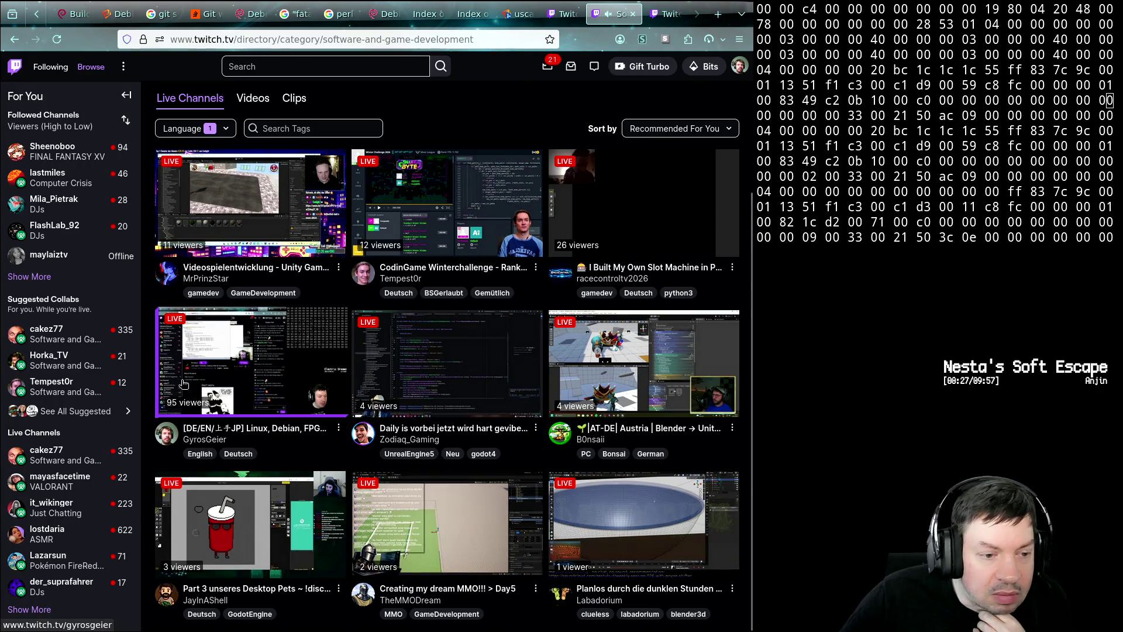
mouse_move(61, 178)
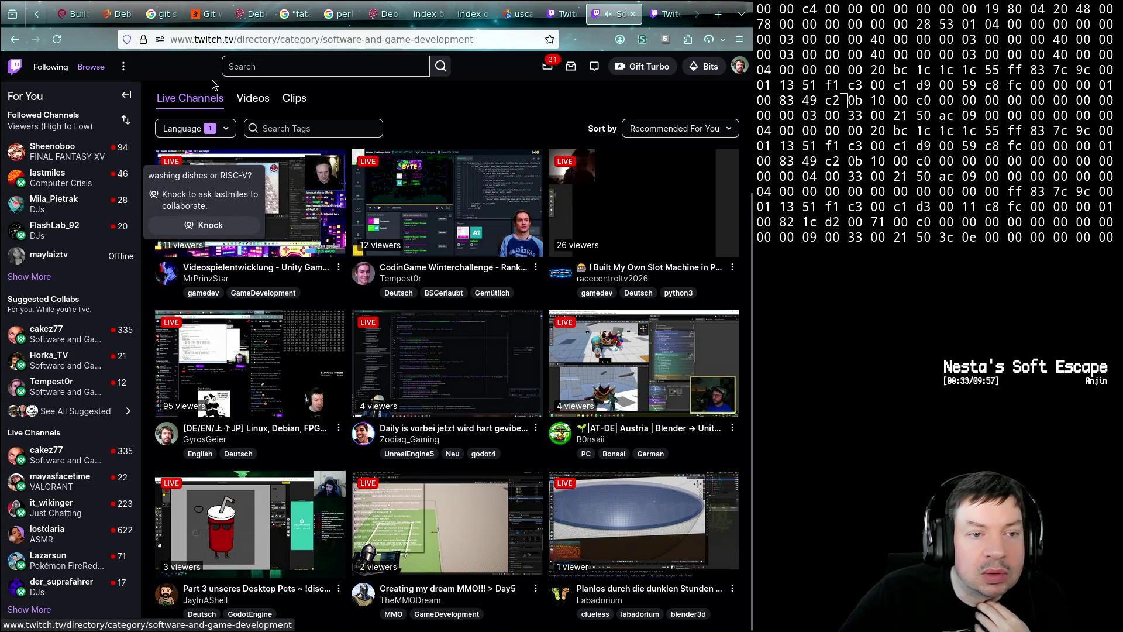
- From the Browse directory, open Retro in a new tab and switch to the Just Chatting tab
click(91, 67)
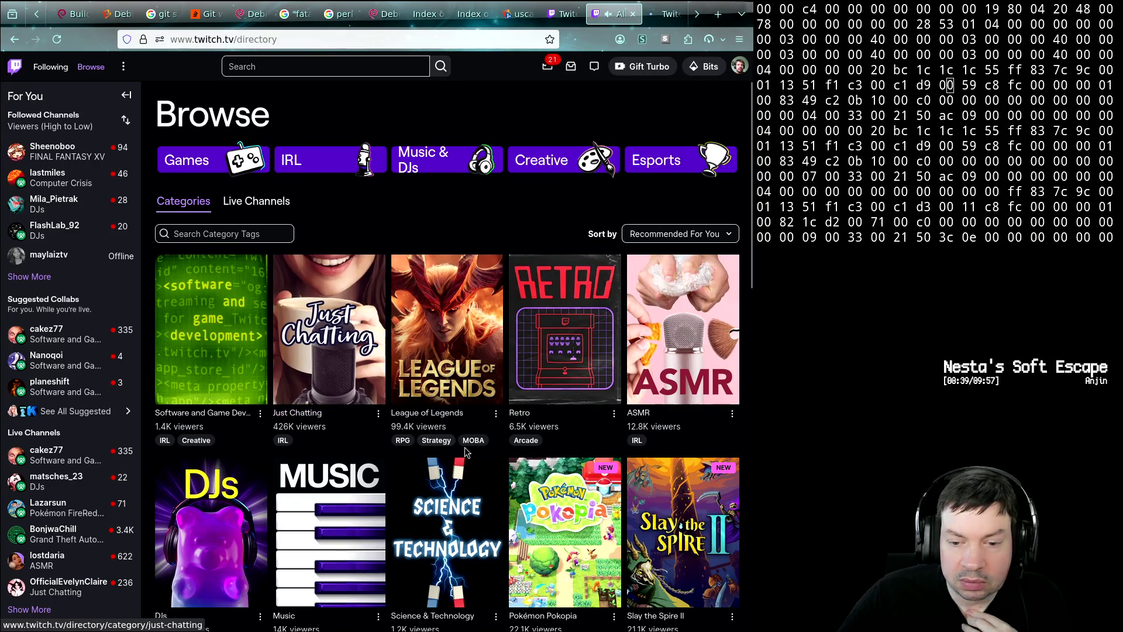
middle_click(566, 426)
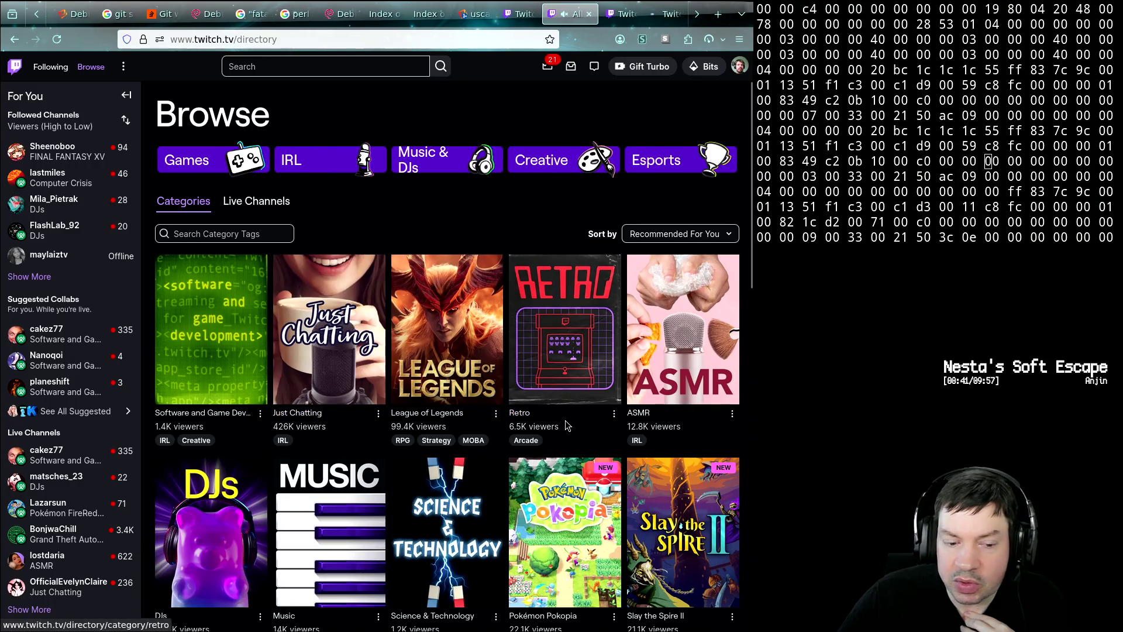
scroll(565, 425, down, 2)
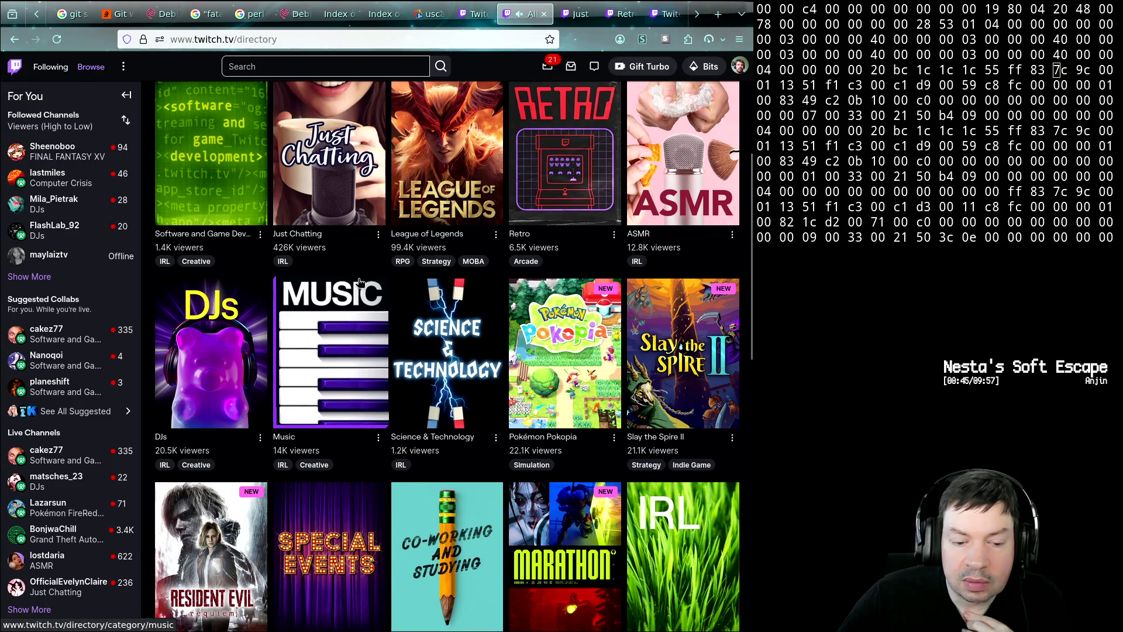
key(ctrl+Tab)
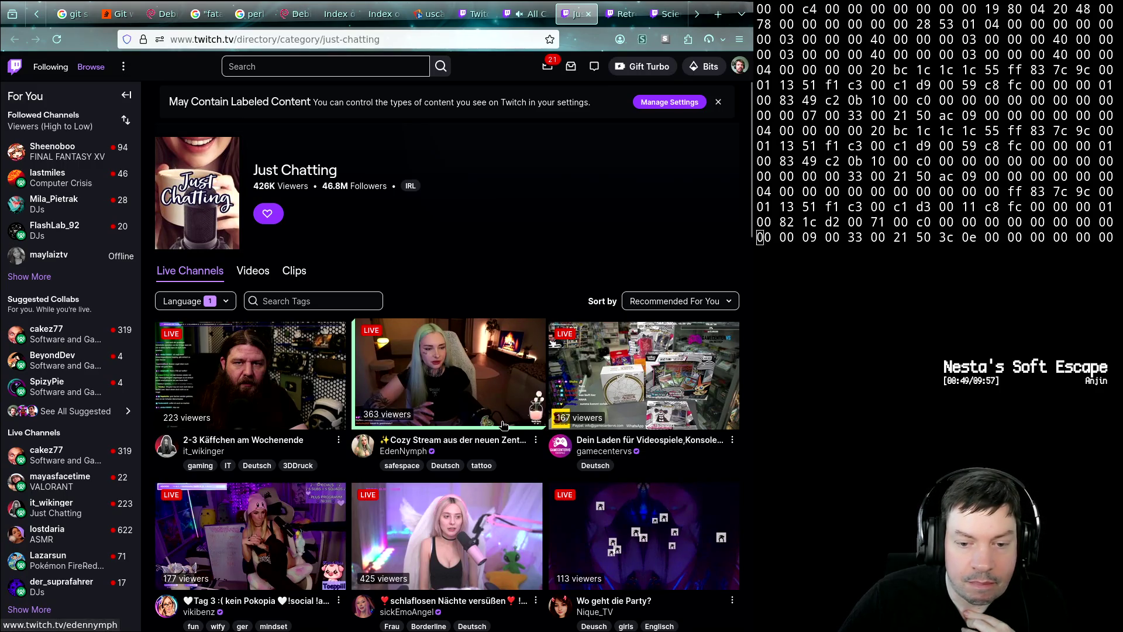
scroll(503, 425, down, 2)
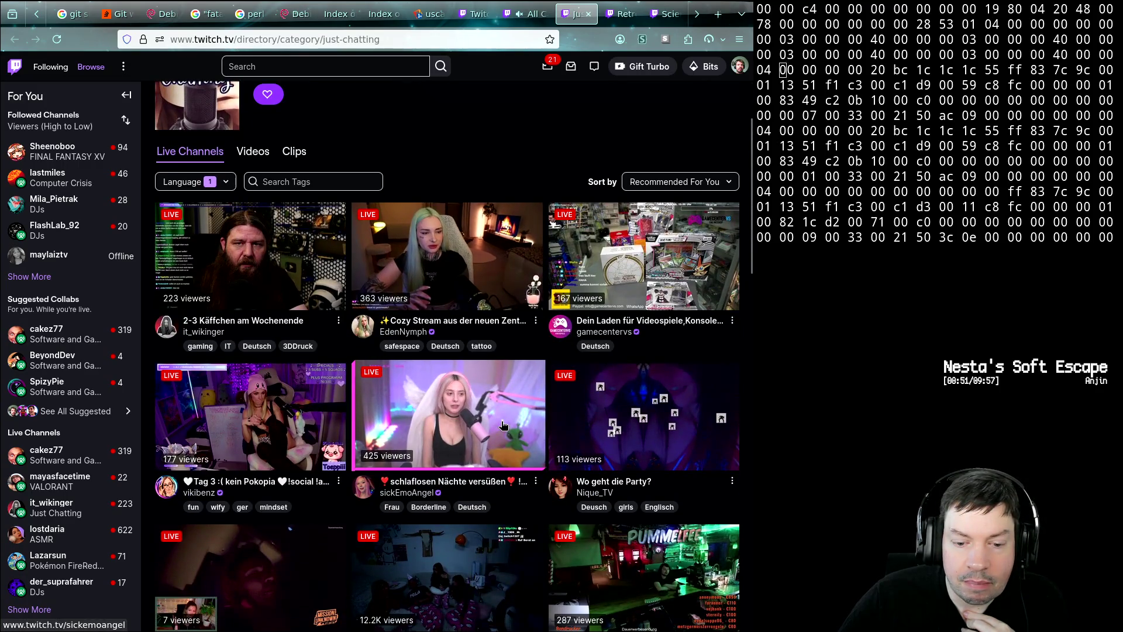
scroll(503, 424, down, 2)
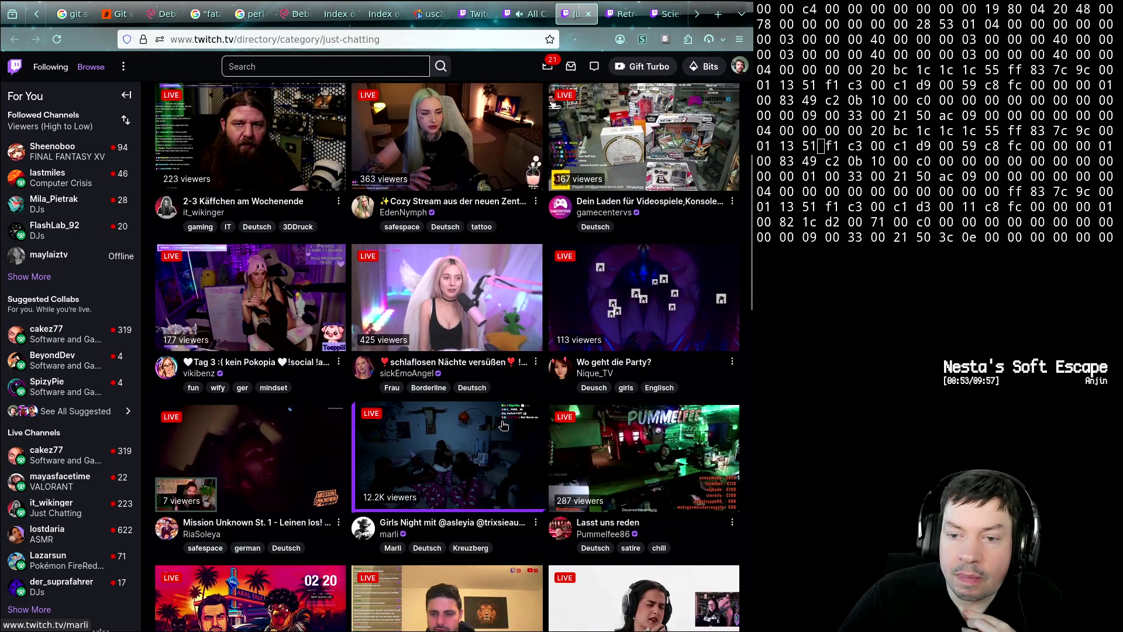
scroll(502, 425, down, 3)
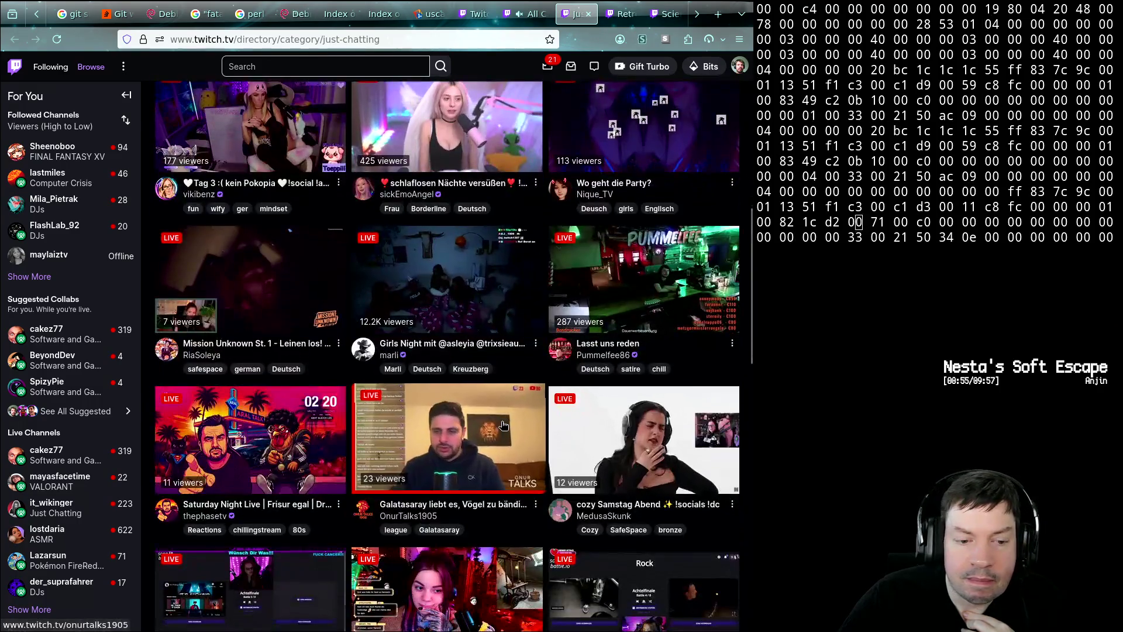
scroll(503, 425, down, 4)
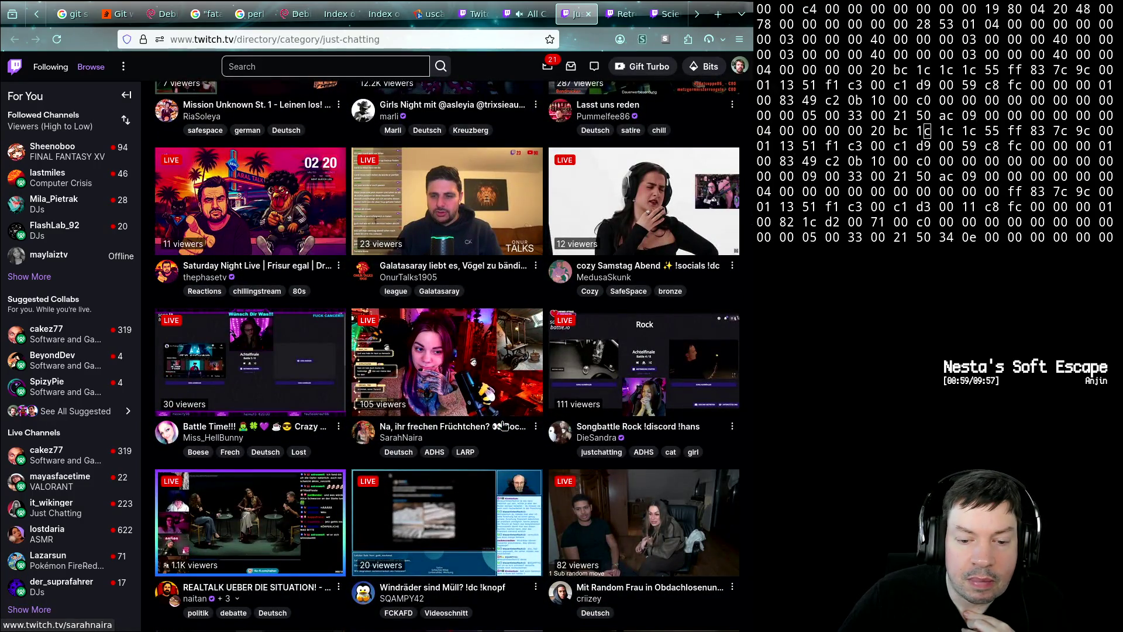
scroll(503, 424, down, 2)
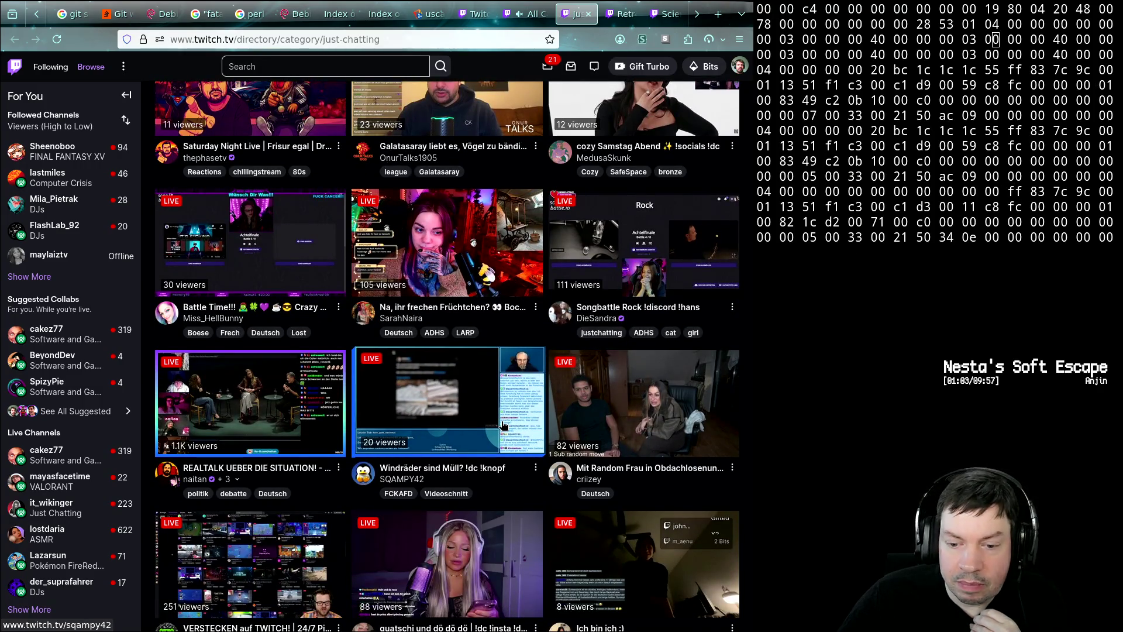
scroll(503, 424, down, 3)
scroll(503, 425, down, 5)
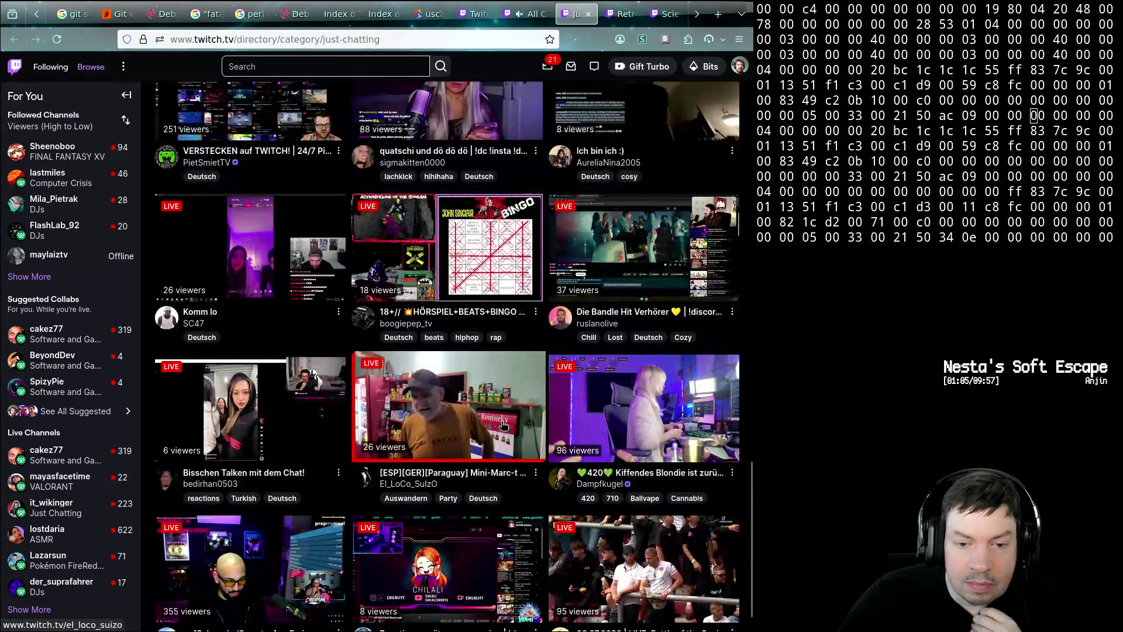
scroll(503, 425, down, 7)
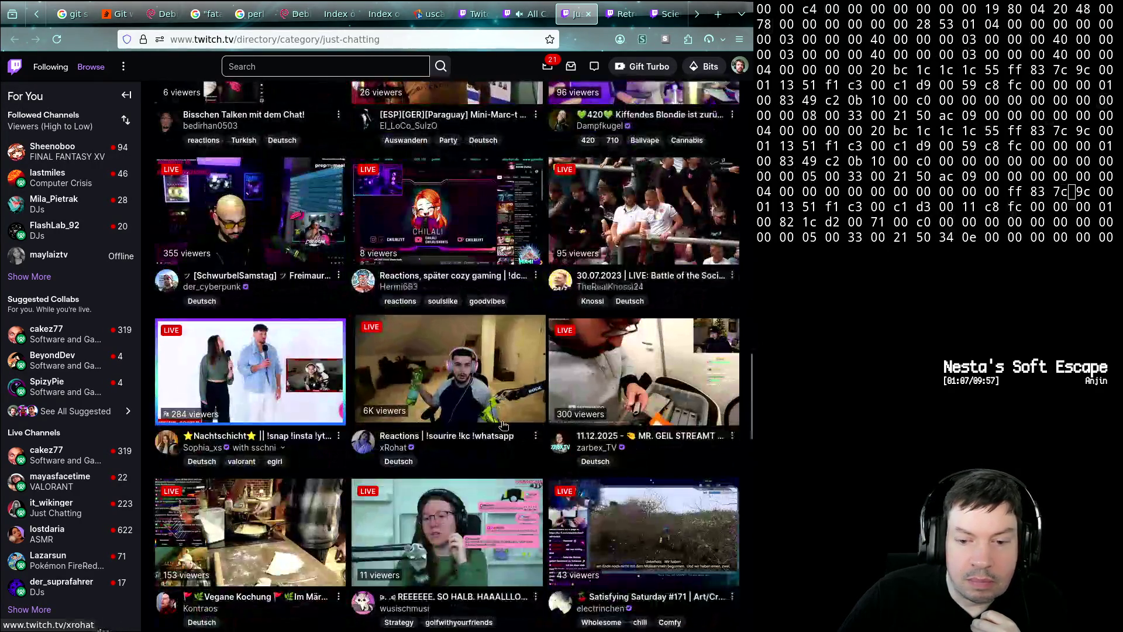
scroll(503, 424, down, 4)
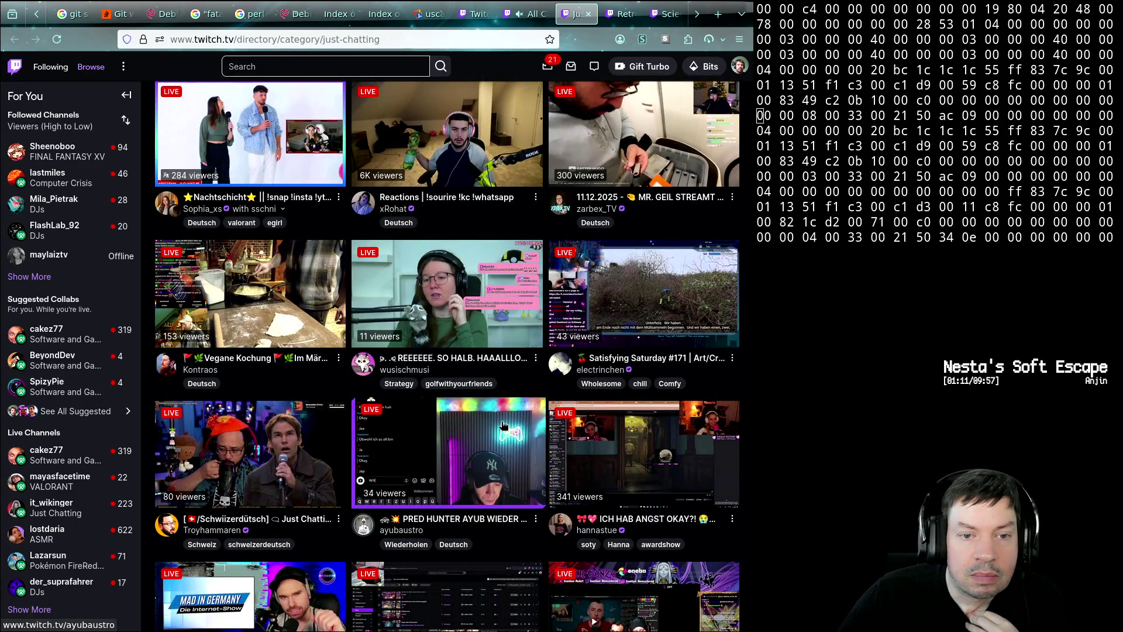
scroll(503, 424, down, 1)
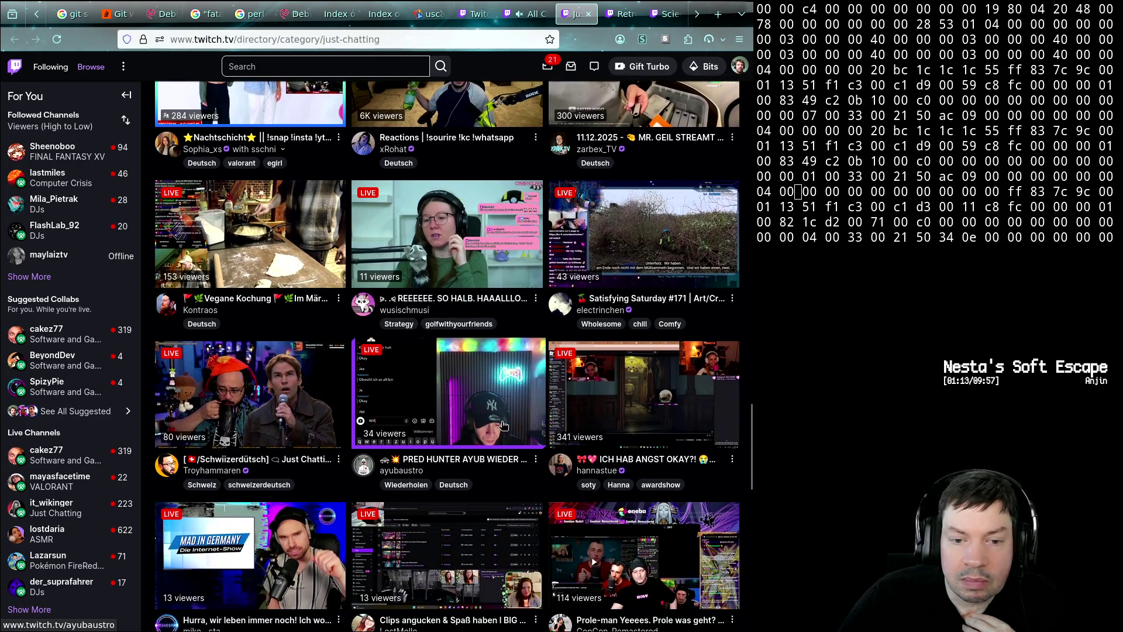
scroll(503, 424, down, 5)
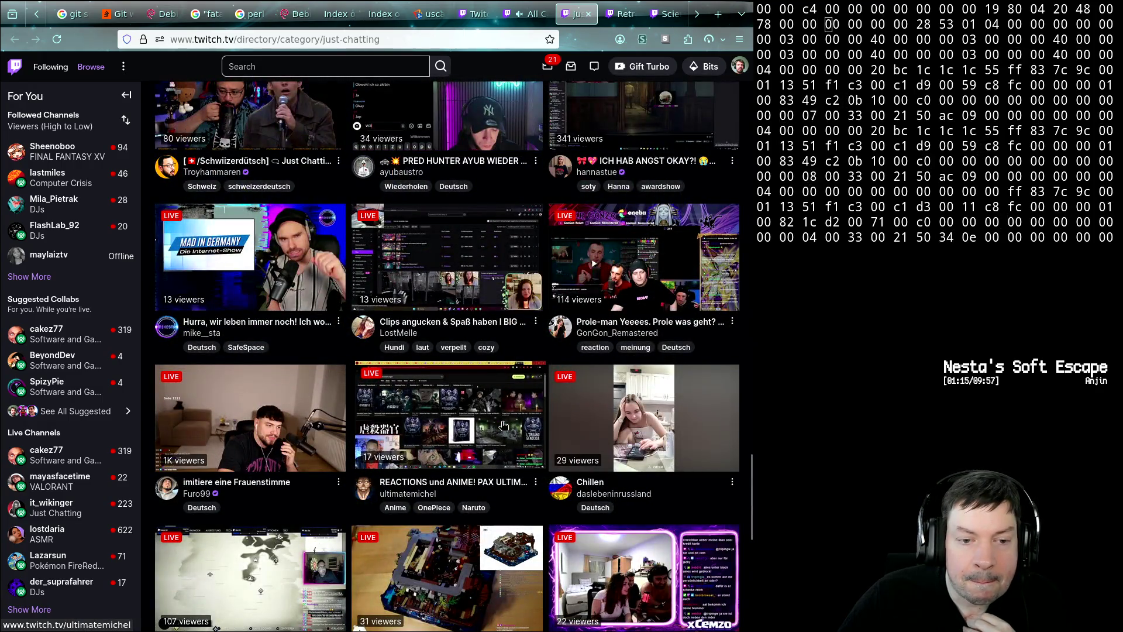
scroll(503, 424, down, 7)
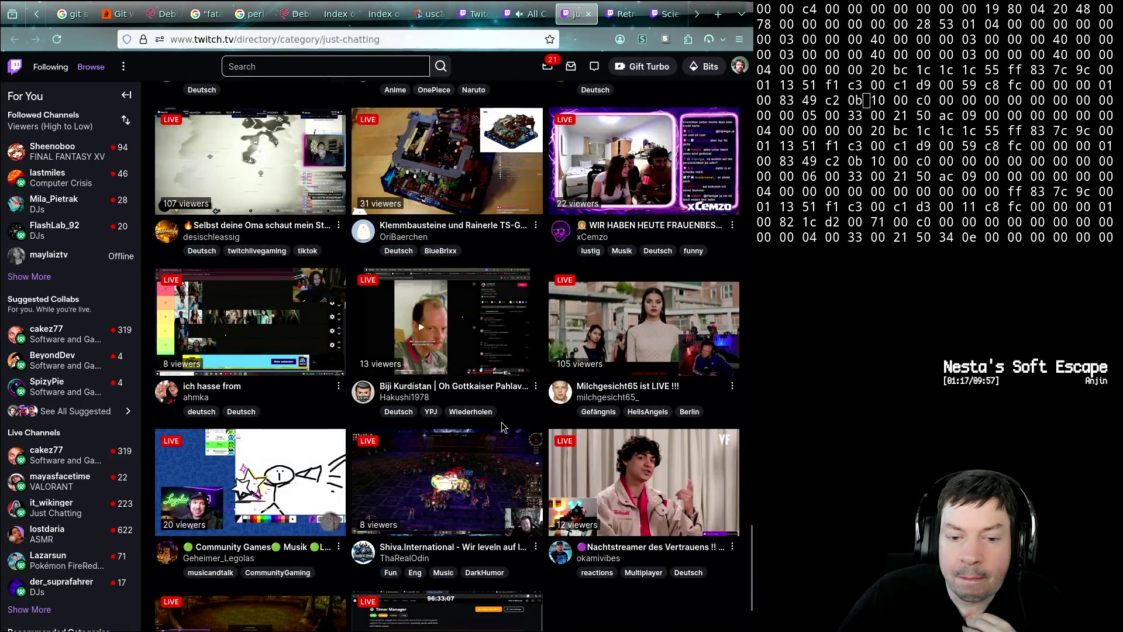
scroll(501, 422, down, 5)
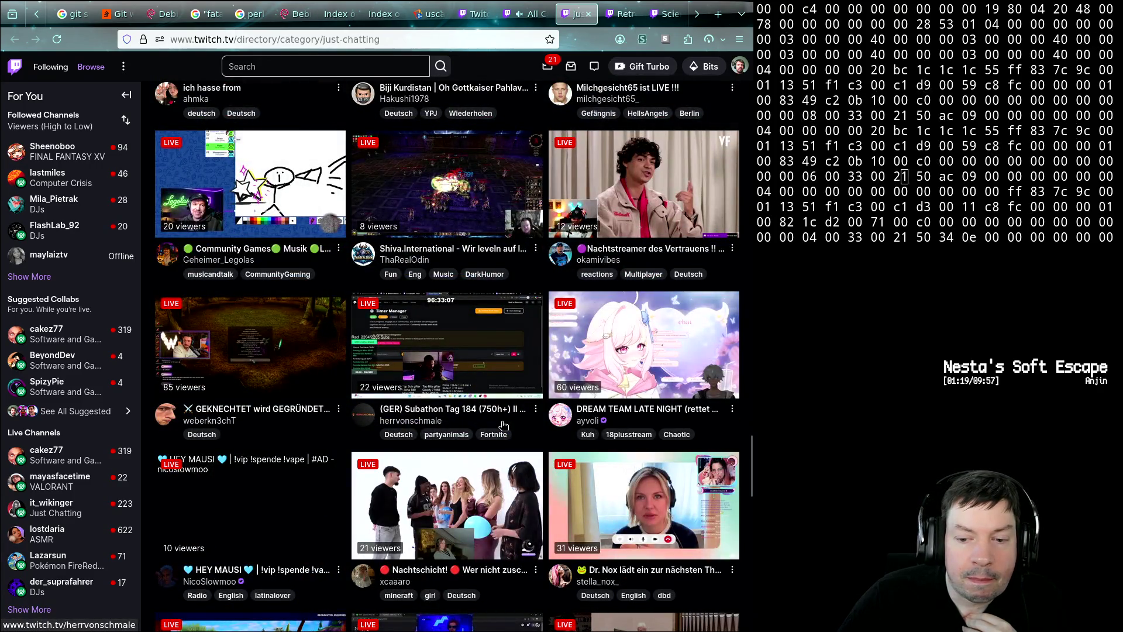
scroll(502, 424, down, 7)
scroll(503, 425, down, 5)
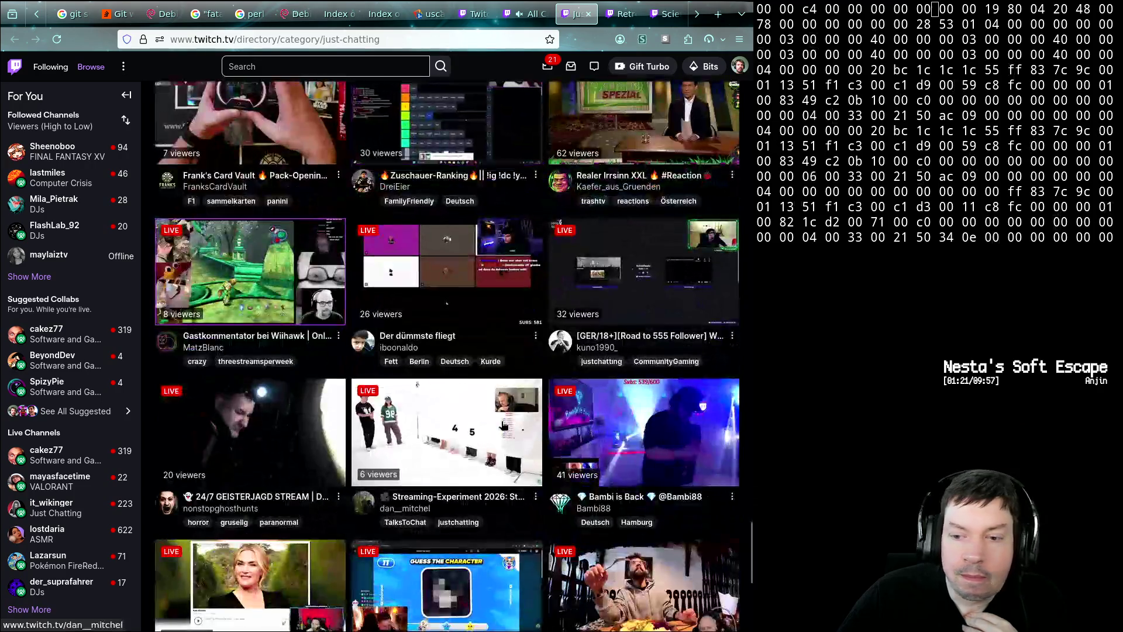
scroll(503, 424, down, 6)
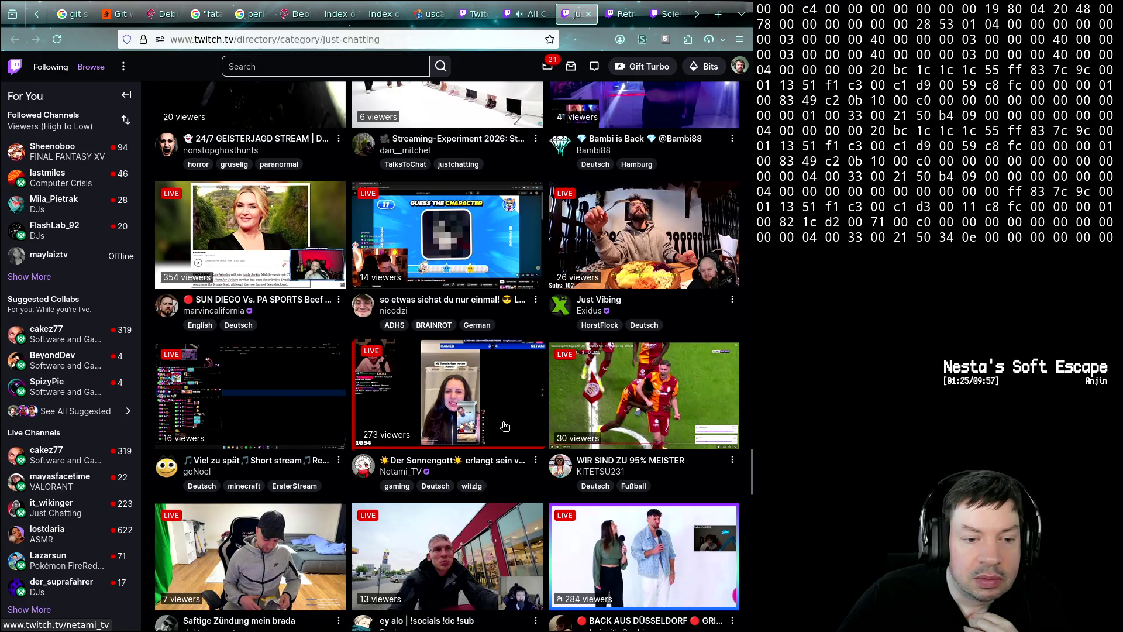
scroll(505, 426, down, 5)
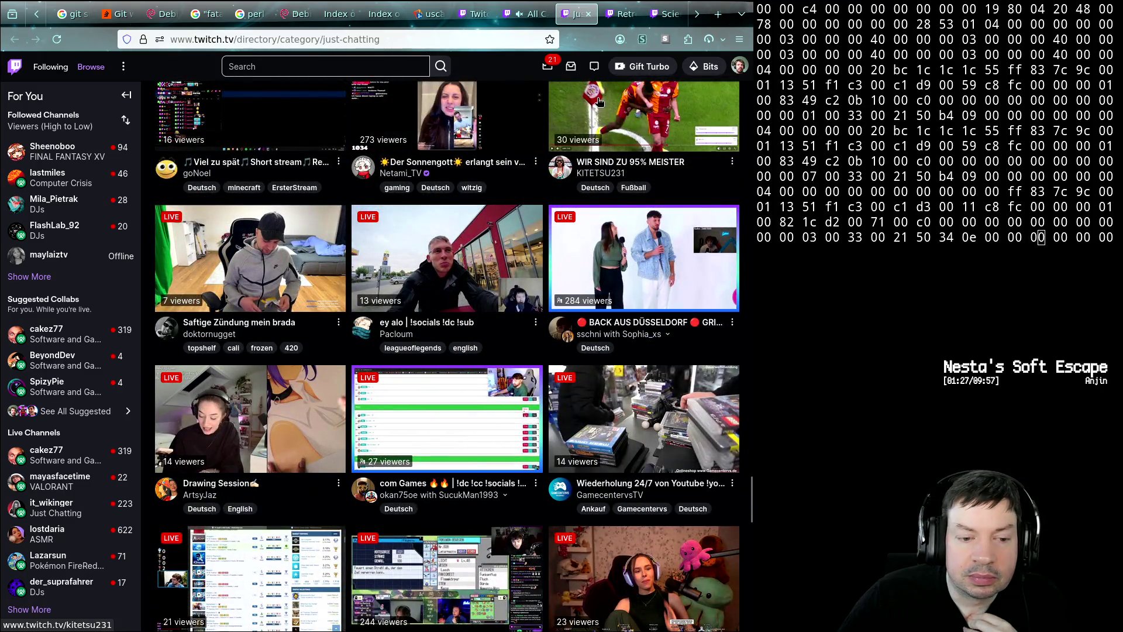
click(585, 16)
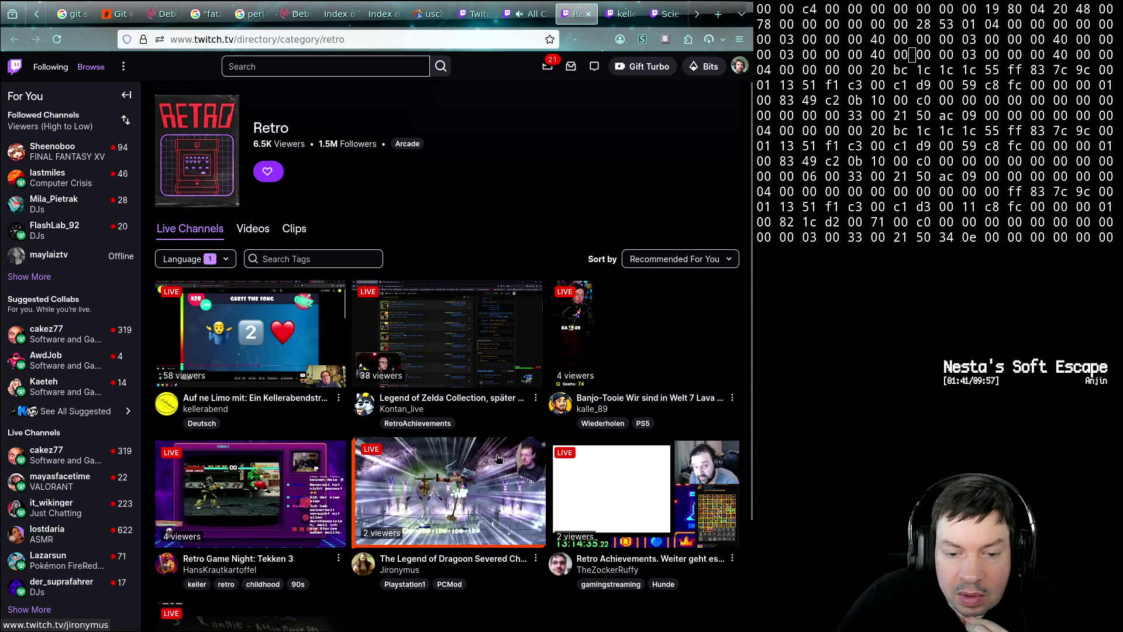
scroll(496, 457, down, 3)
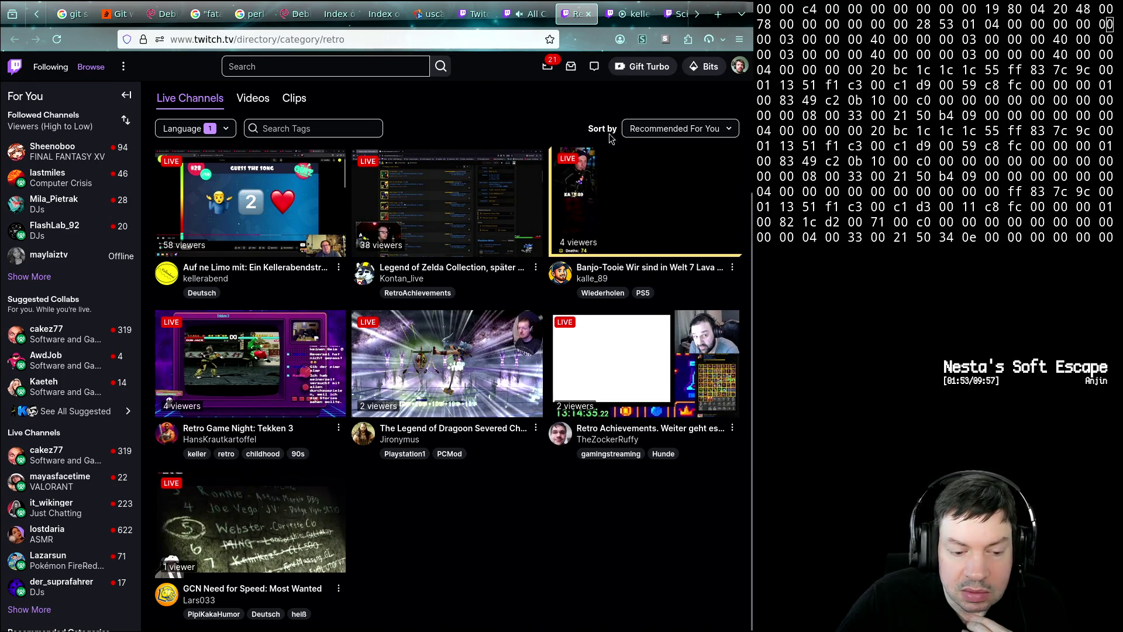
- Close the Retro category tab, revealing the kellerabend stream page
middle_click(583, 15)
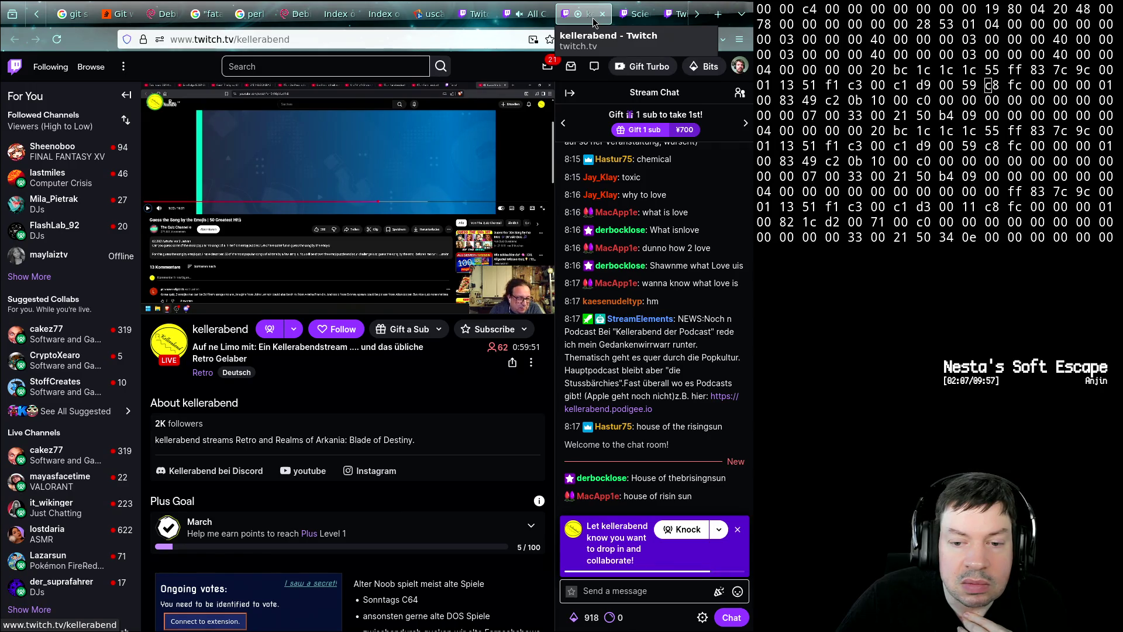
- Close the kellerabend stream tab, revealing the Science & Technology category page
click(602, 13)
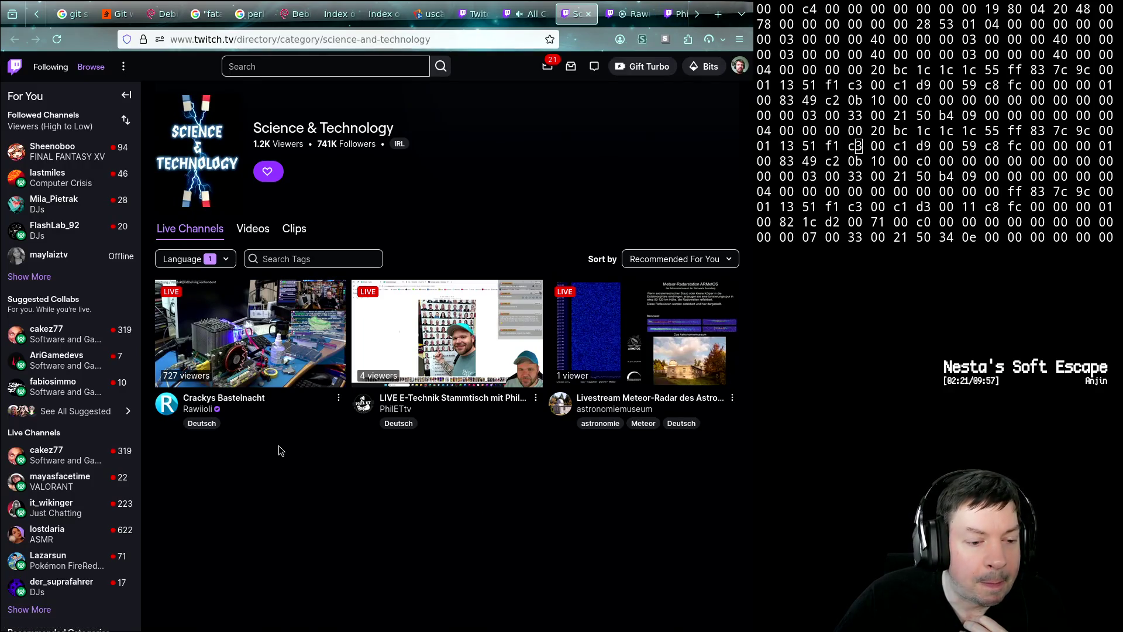
scroll(117, 518, down, 3)
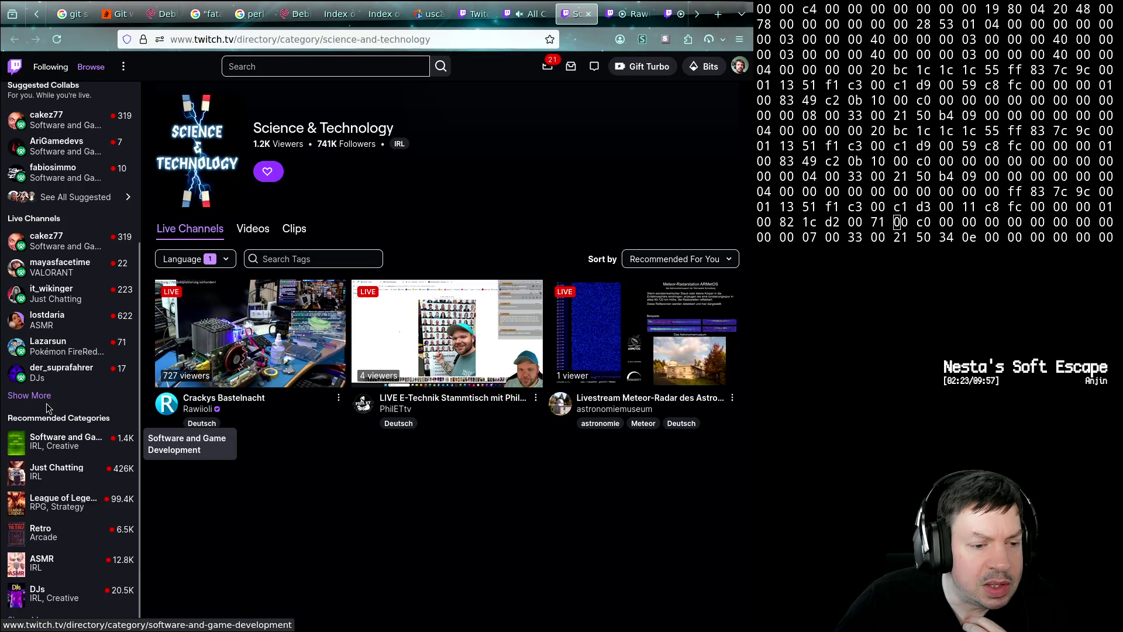
- Expand Live Channels, open Geschriebene_Geschichte in a background tab, and switch to Rawiioli's stream
click(29, 395)
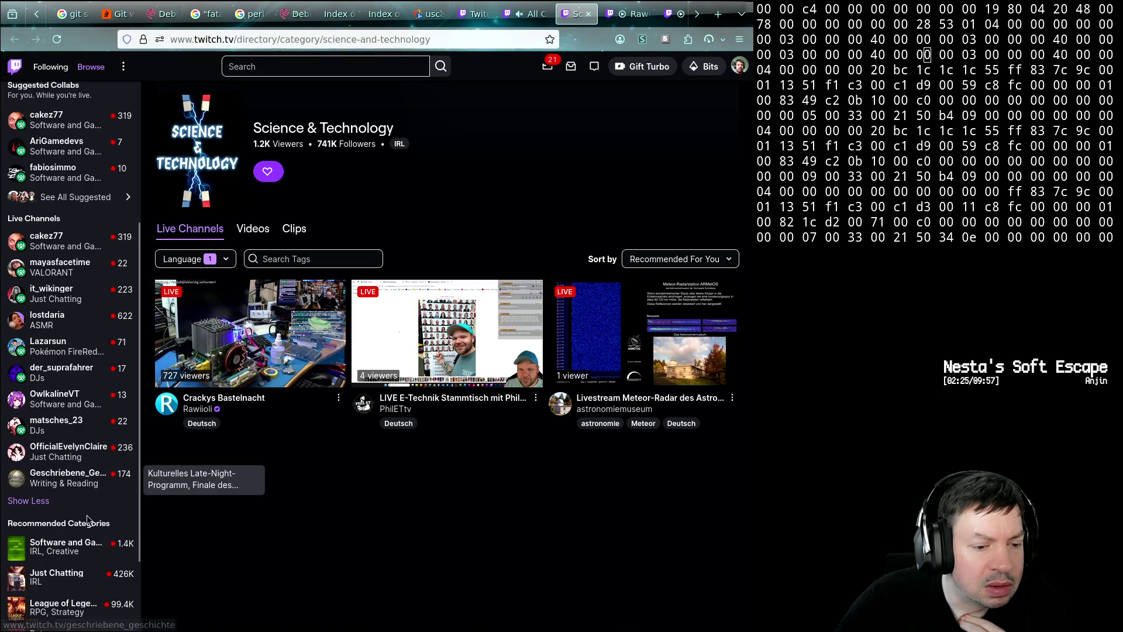
middle_click(79, 479)
mouse_move(60, 267)
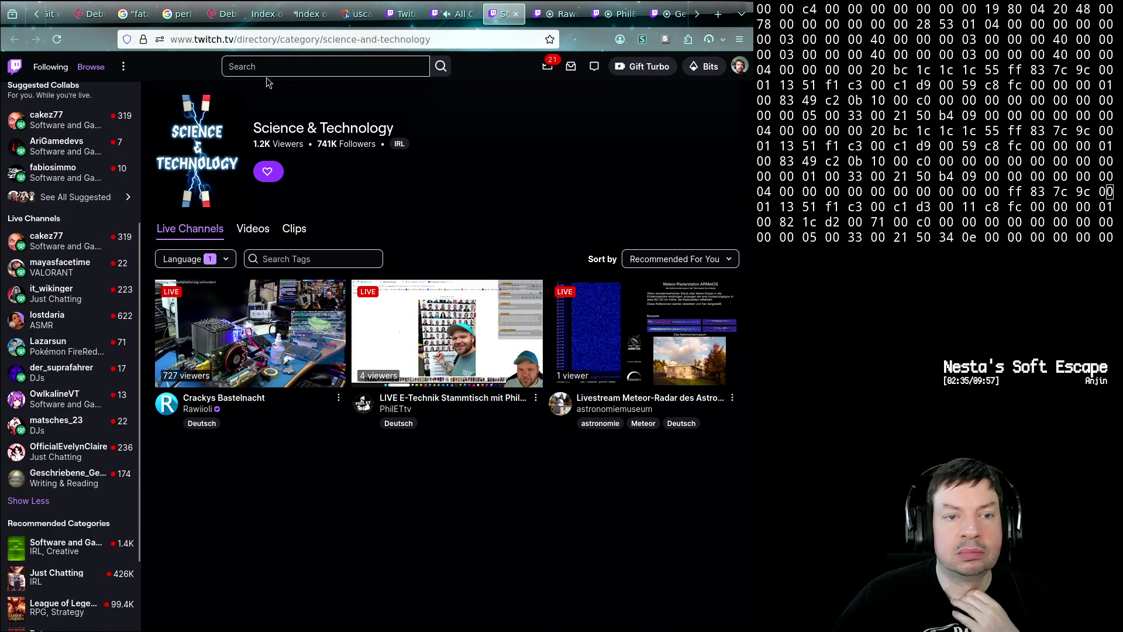
click(562, 14)
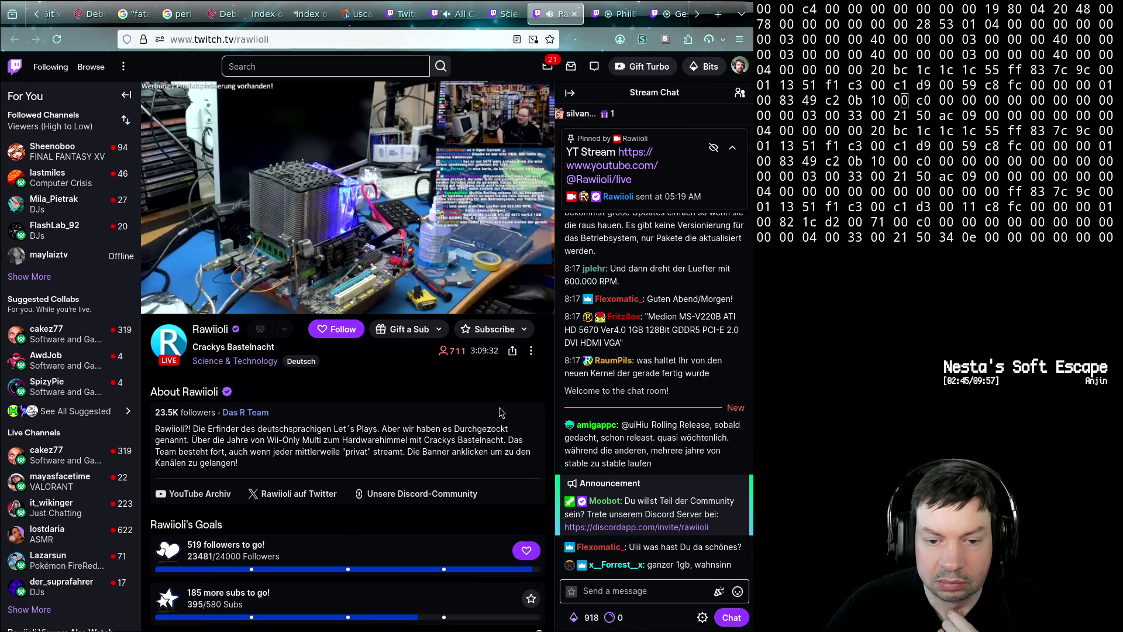
- Close the Rawiioli, PhilETtv and Geschriebene_Geschichte tabs and open a blank new tab
middle_click(559, 19)
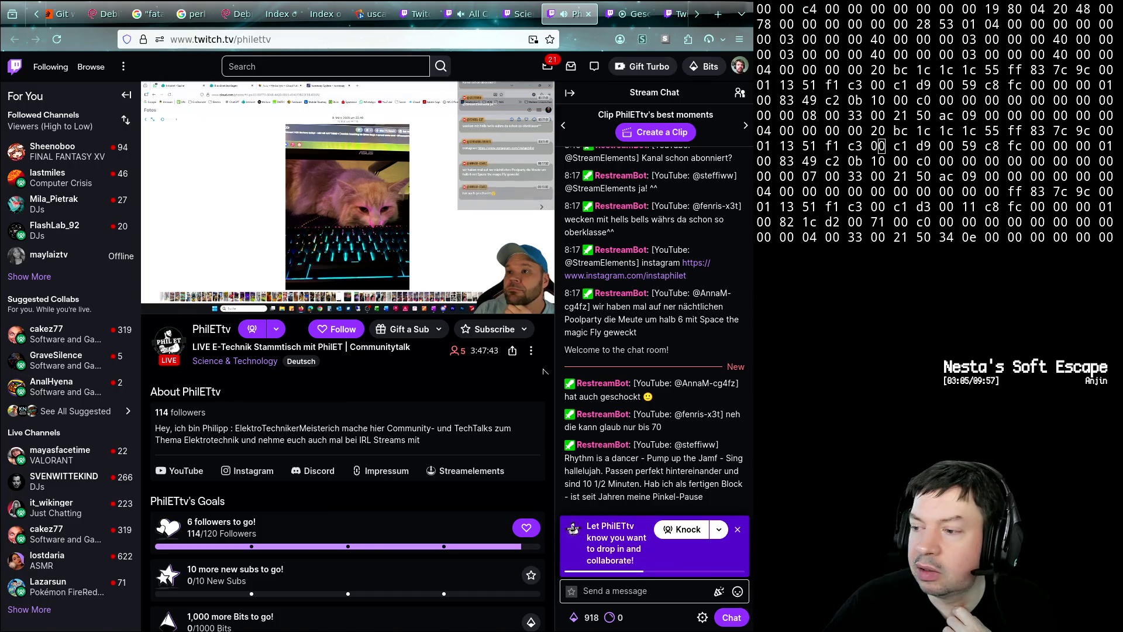
click(587, 13)
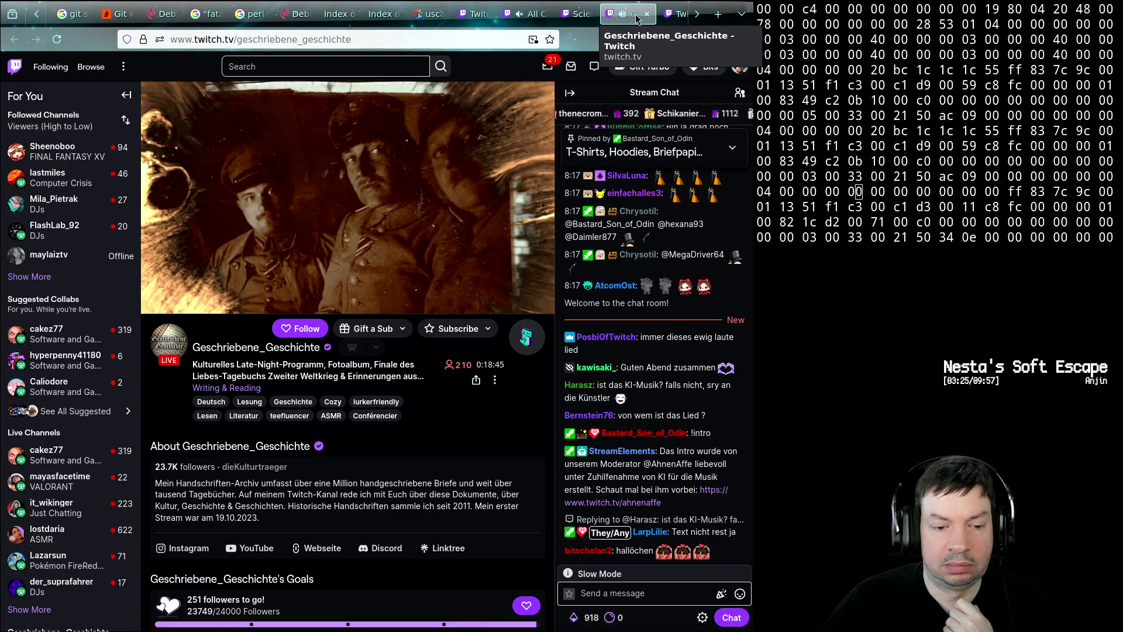
middle_click(636, 18)
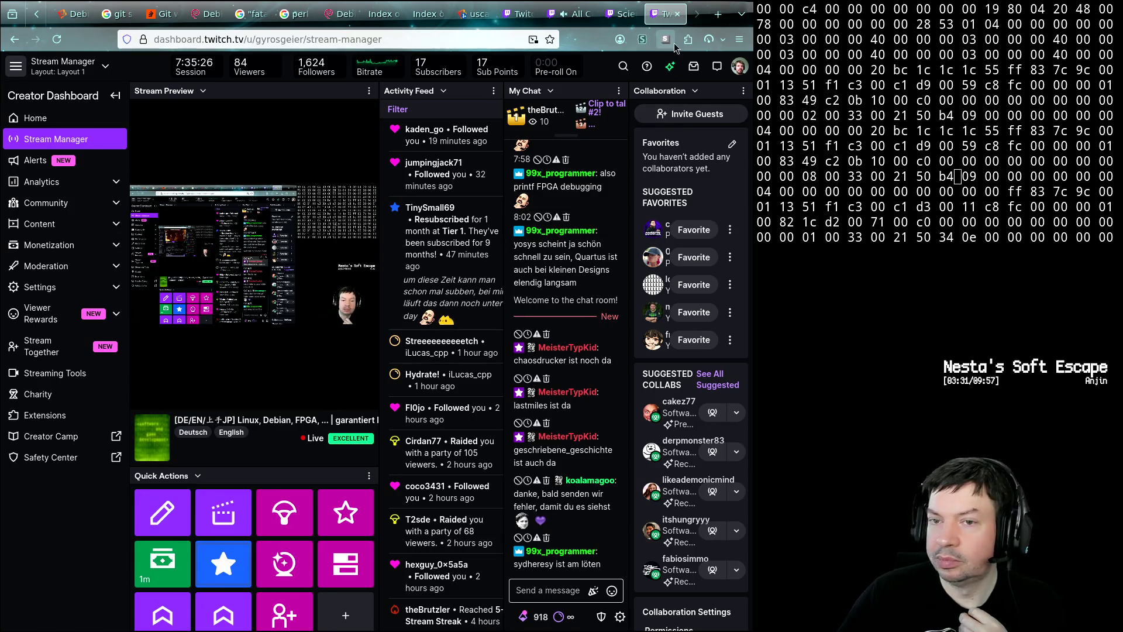
click(715, 17)
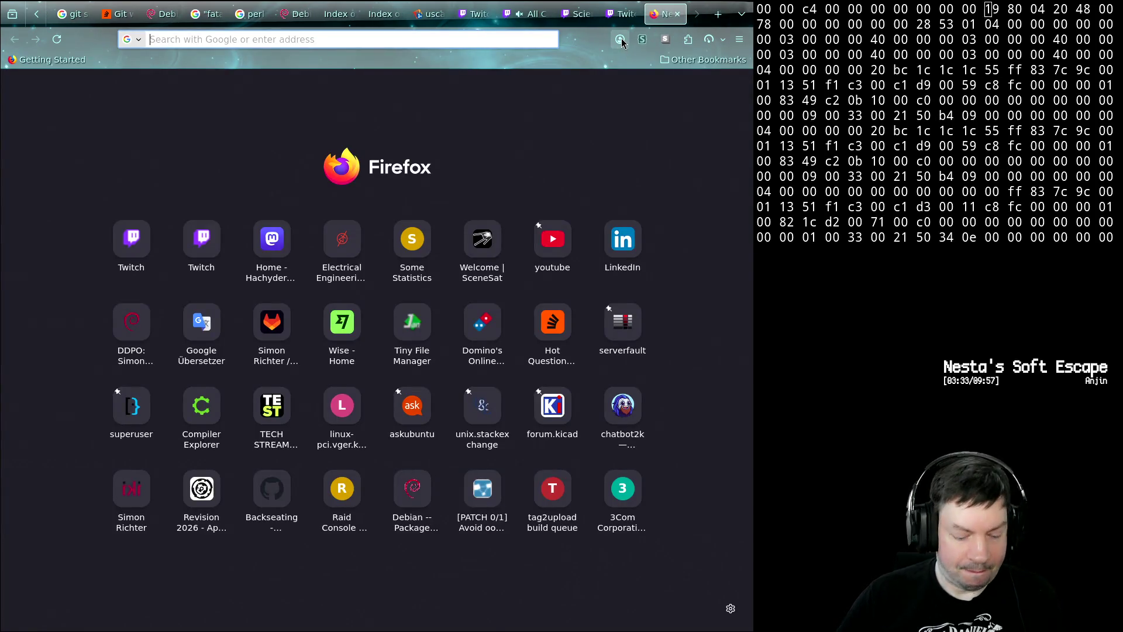
text(twitch.tv/syd)
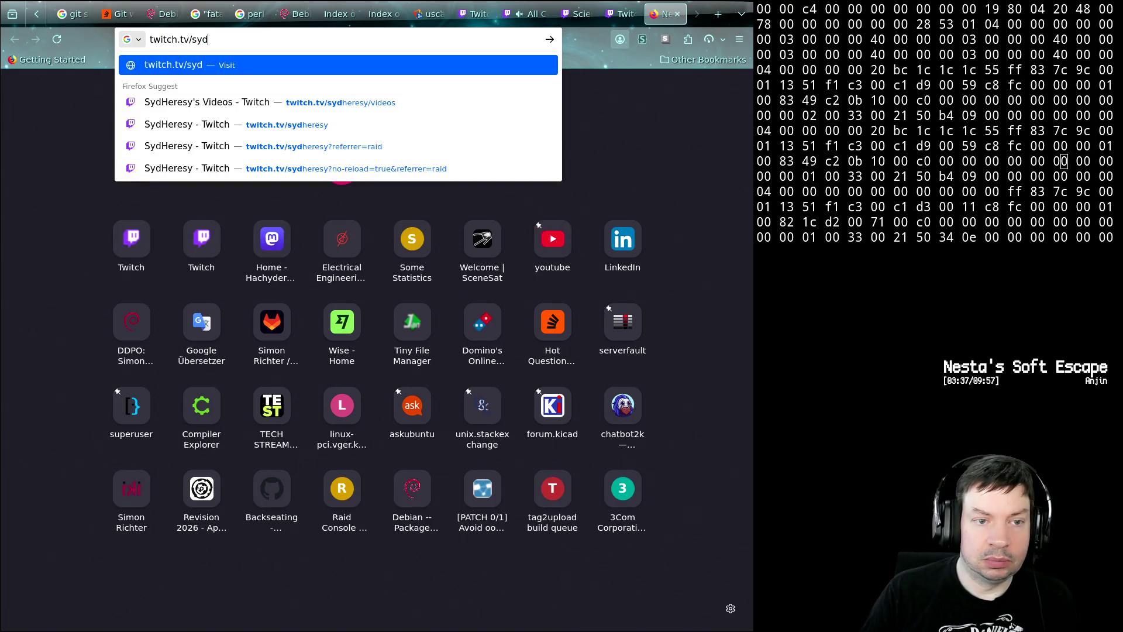
- Load twitch.tv/sydheresy from the address-bar suggestion
key(Down)
key(Down)
key(Return)
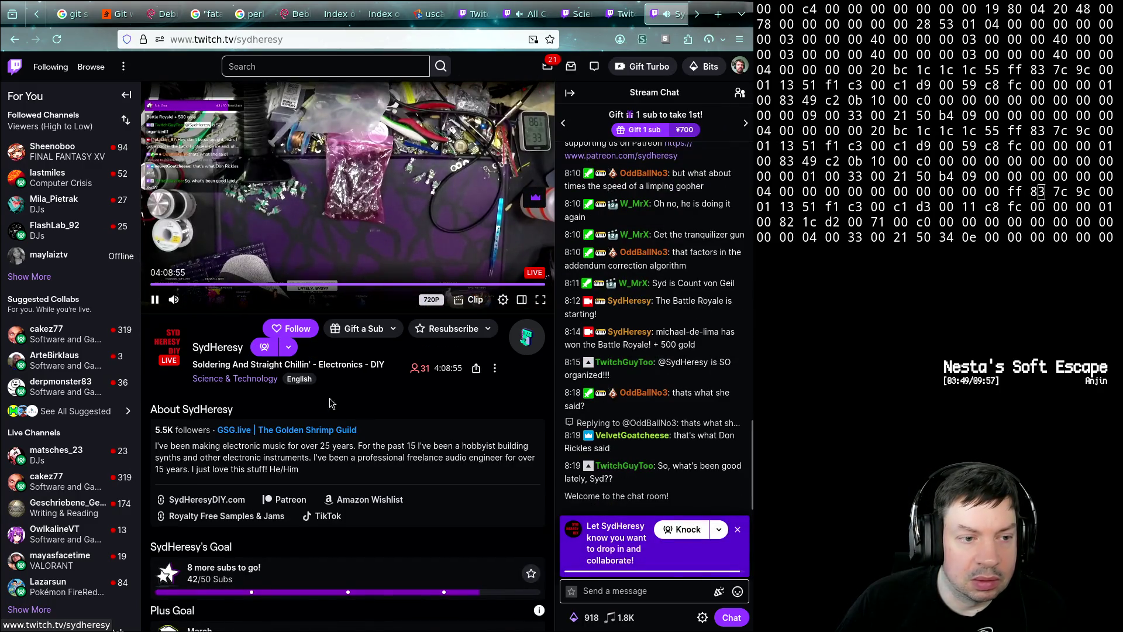
mouse_move(54, 360)
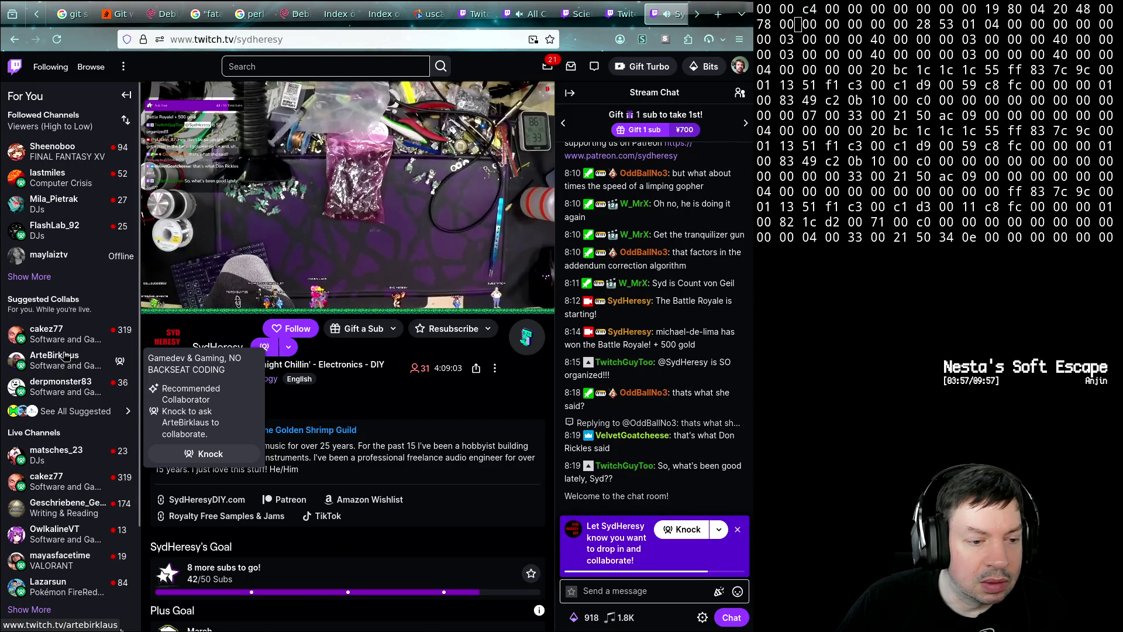
middle_click(62, 336)
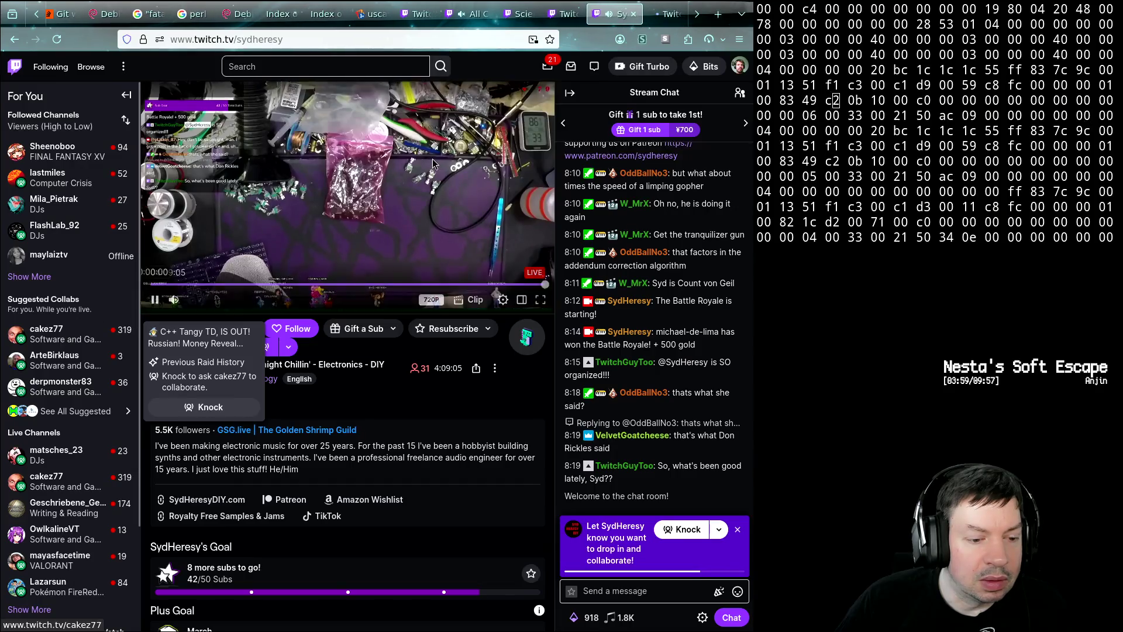
click(665, 19)
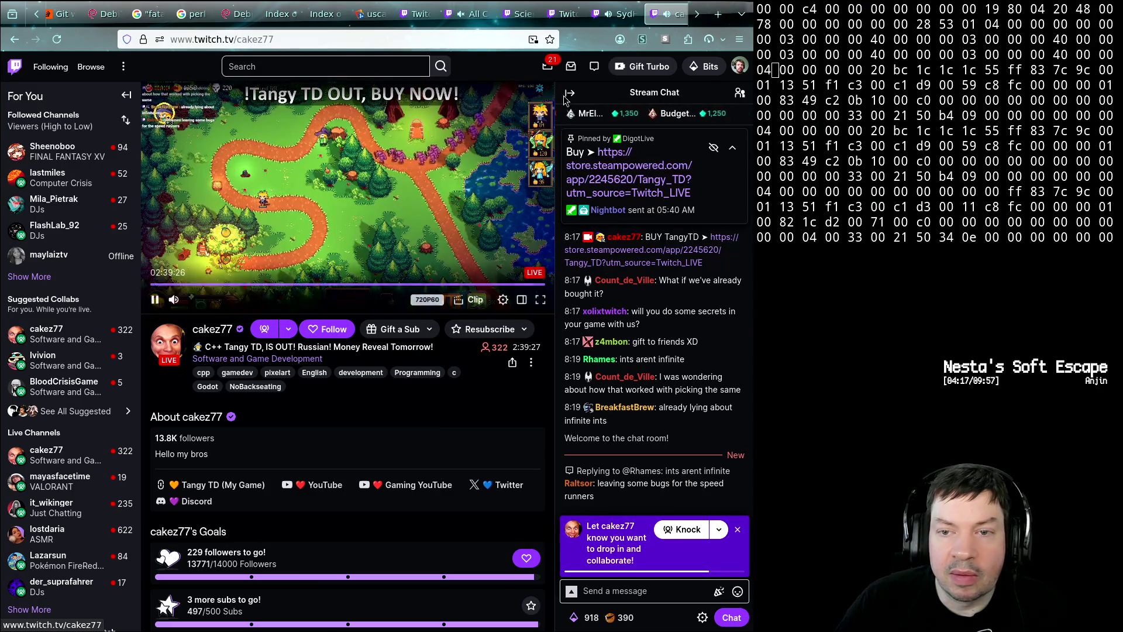
click(676, 14)
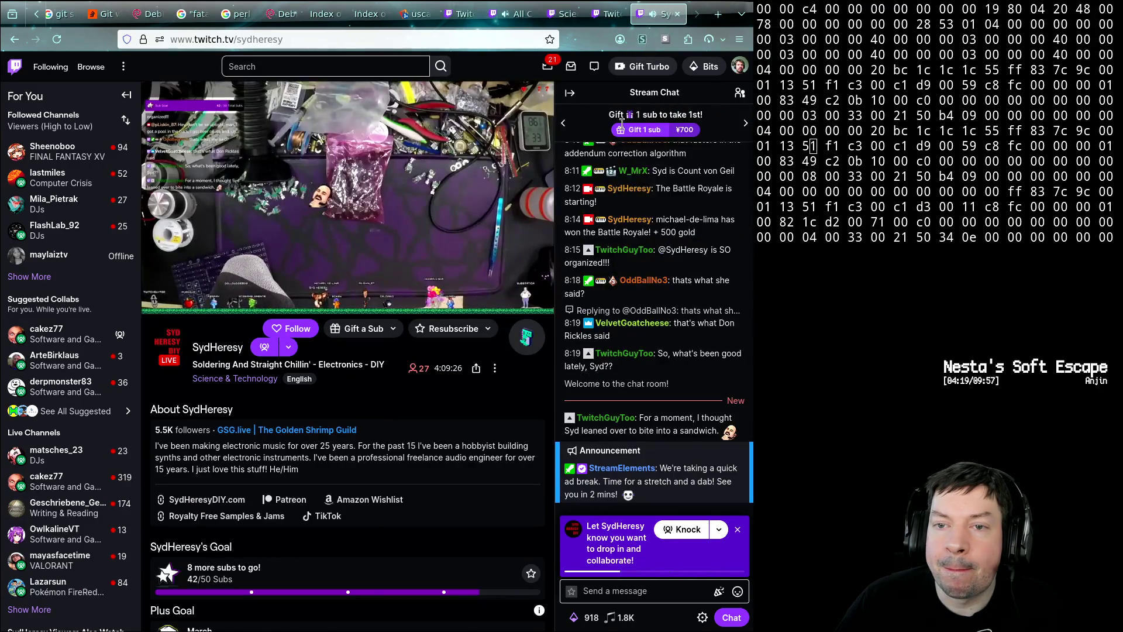